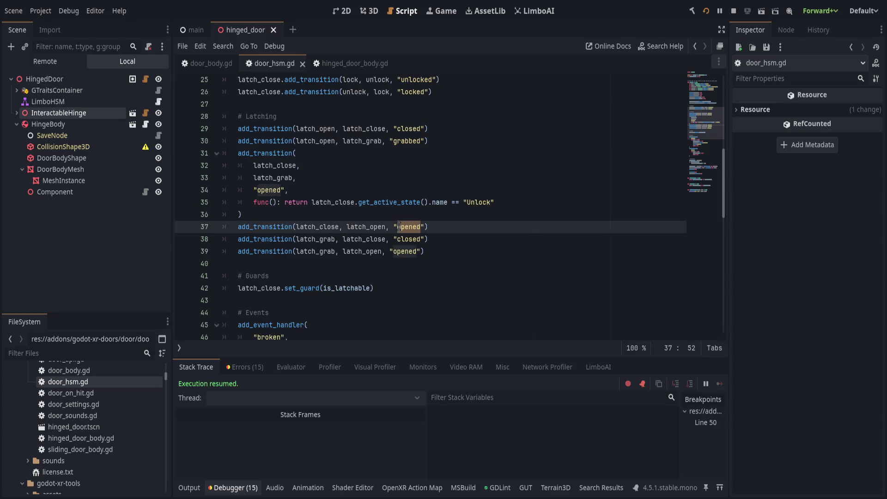
# - Rename the latch_close-to-latch_open transition on line 37 to 'broken'
pyautogui.write('broken')
pyautogui.press('End')
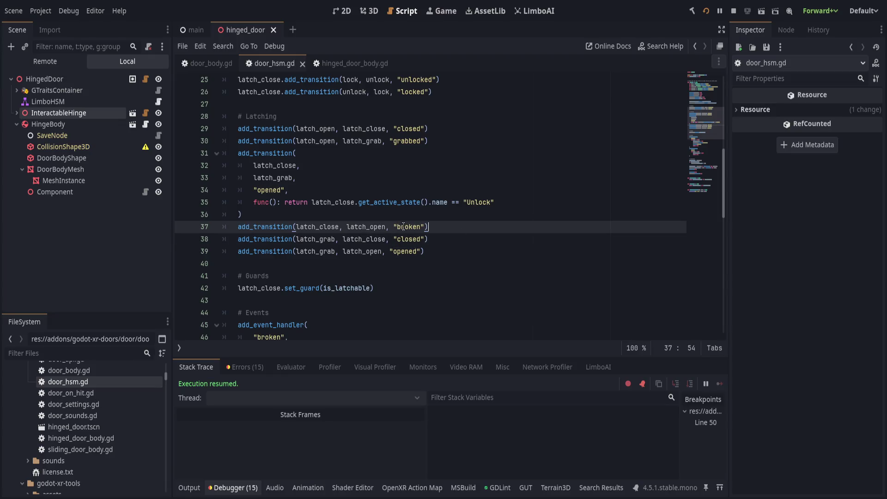
pyautogui.scroll(-3, 400, 231)
# - Delete the dispatch("opened") line, clear the line-50 breakpoint, and save to launch the game
pyautogui.tripleClick(404, 279)
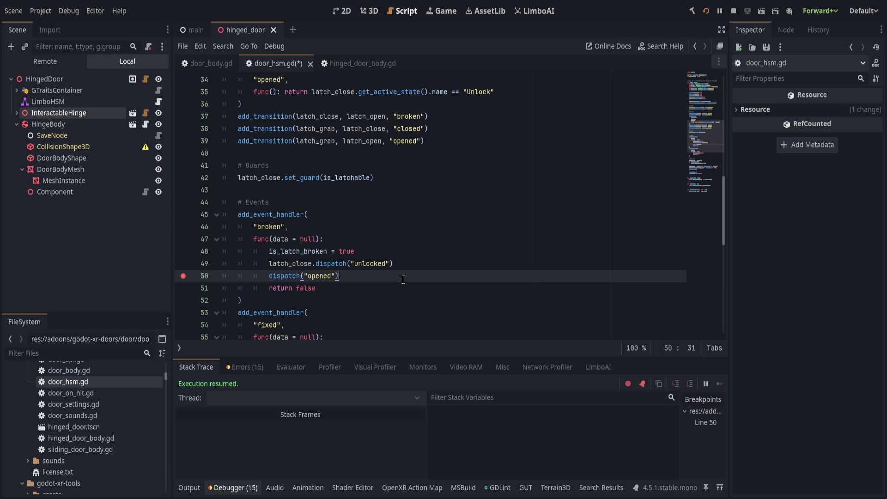
pyautogui.press('Delete')
pyautogui.click(502, 262)
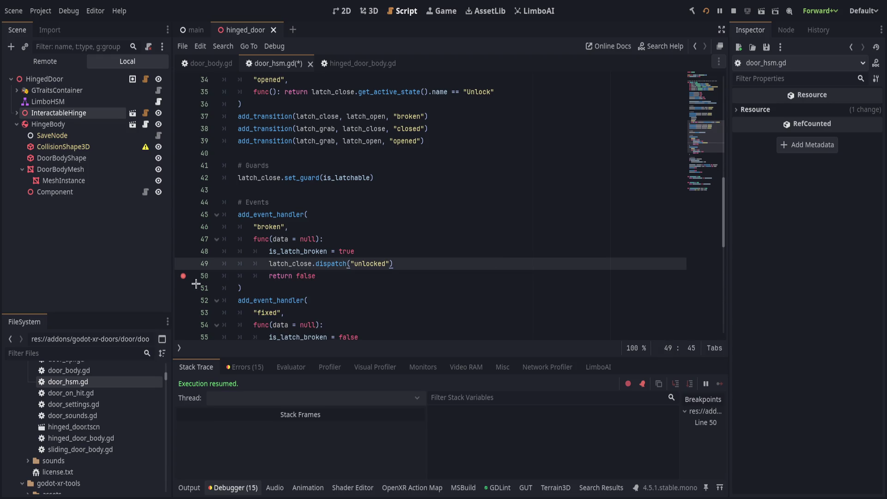
pyautogui.click(183, 276)
pyautogui.hotkey('ctrl', 's')
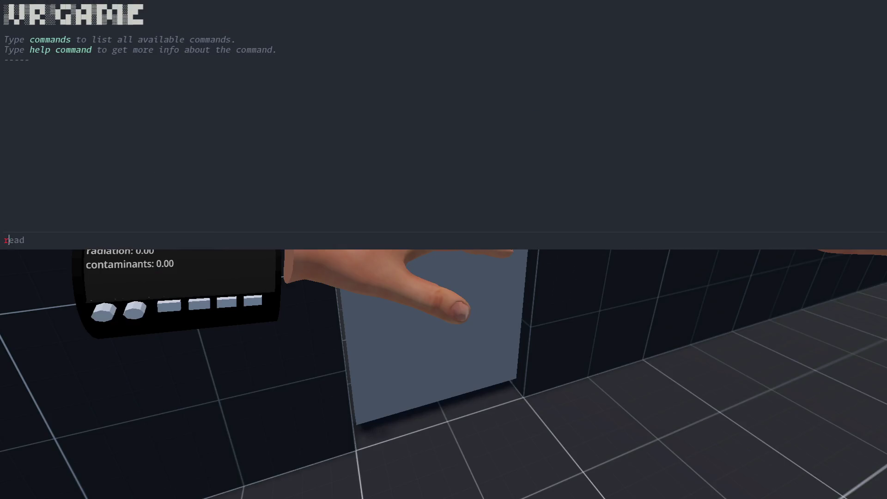
# - Restart the VR game's scene by entering 'restart' in its console
pyautogui.write('restart')
pyautogui.press('Return')
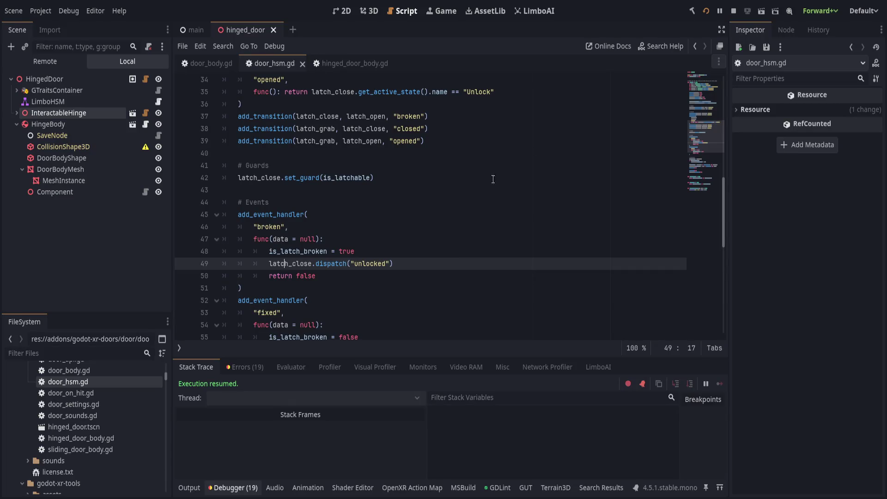
# - Undo the deletion to bring back the dispatch("opened") line in the broken handler
pyautogui.moveTo(222, 251); pyautogui.dragTo(447, 261)
pyautogui.click(446, 260)
pyautogui.hotkey('ctrl', 'Home')
pyautogui.hotkey('alt', 'Left')
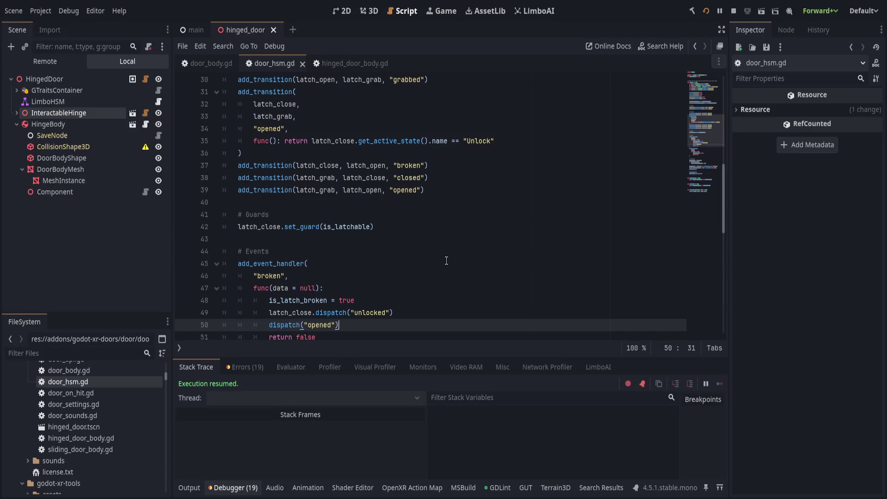
pyautogui.hotkey('ctrl', 'z')
pyautogui.hotkey('ctrl', 'shift', 'z')
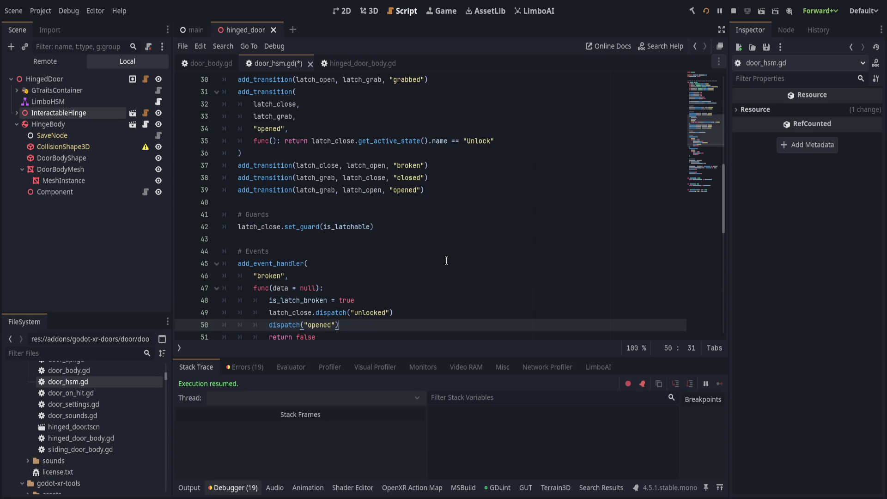
# - Scroll through door_hsm.gd to review its transitions and handlers
pyautogui.scroll(1, 446, 261)
pyautogui.click(319, 226)
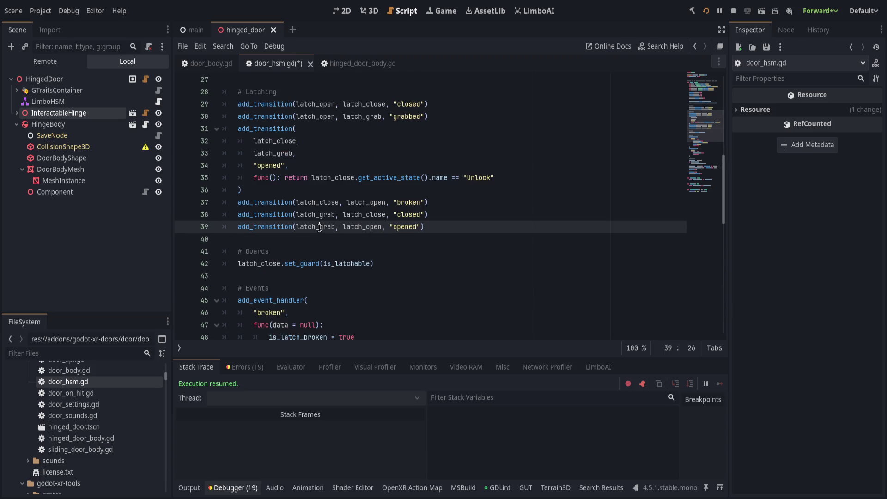
pyautogui.scroll(1, 325, 226)
pyautogui.scroll(8, 324, 226)
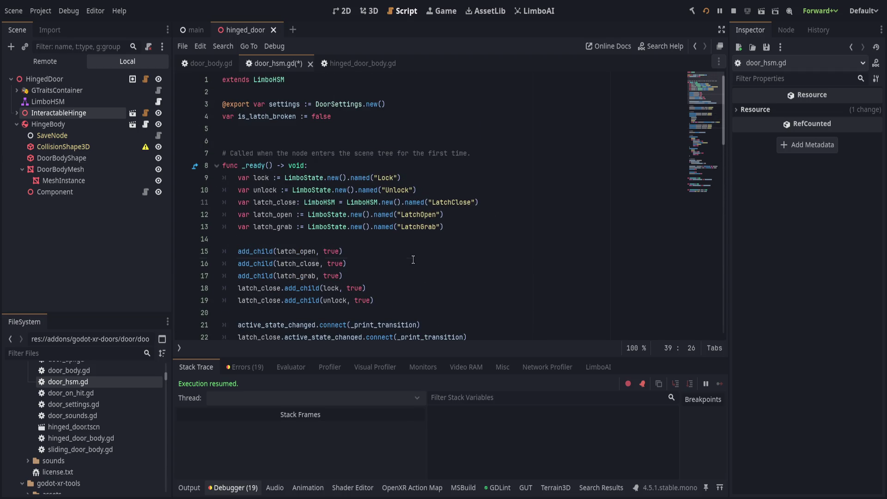
pyautogui.click(412, 262)
pyautogui.click(400, 278)
pyautogui.scroll(-3, 400, 279)
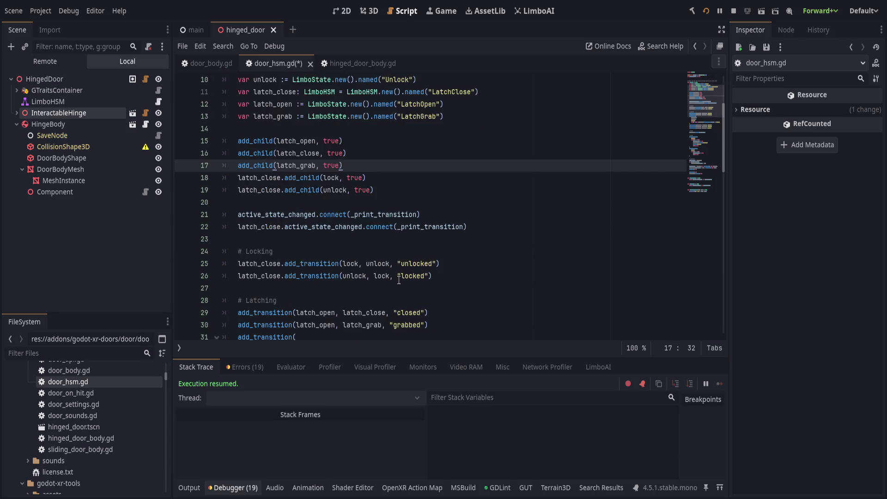
pyautogui.scroll(-1, 399, 280)
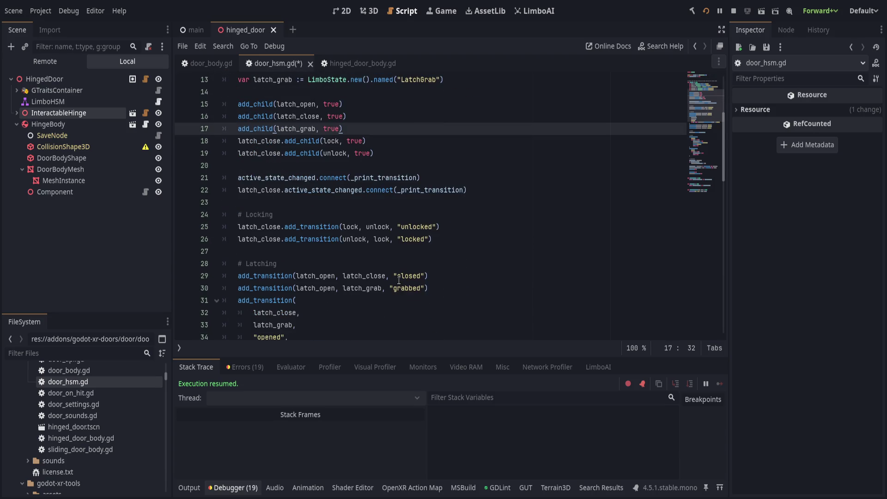
pyautogui.scroll(-1, 399, 280)
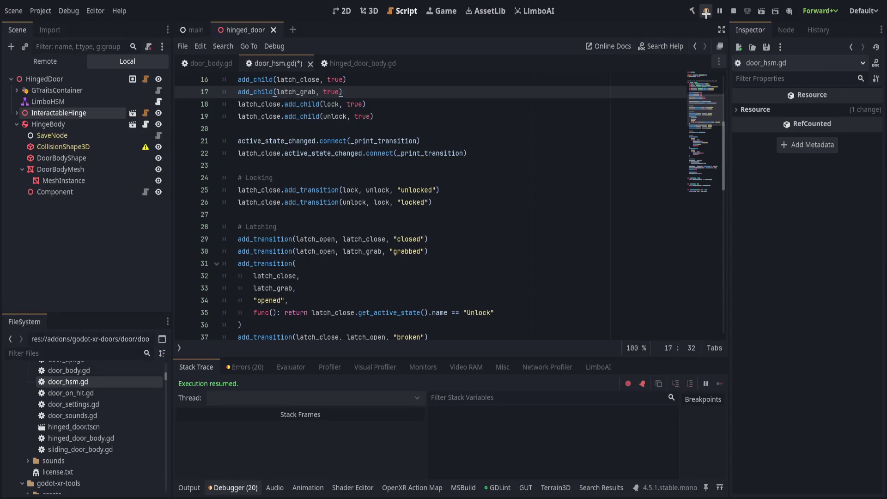
# - Run the VR game to test the door, then stop it and view the transition log
pyautogui.press('F5')
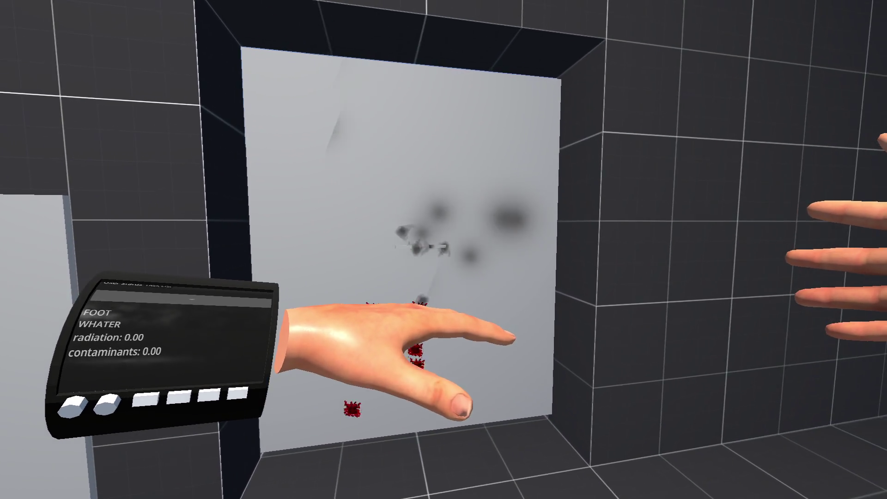
pyautogui.press('F8')
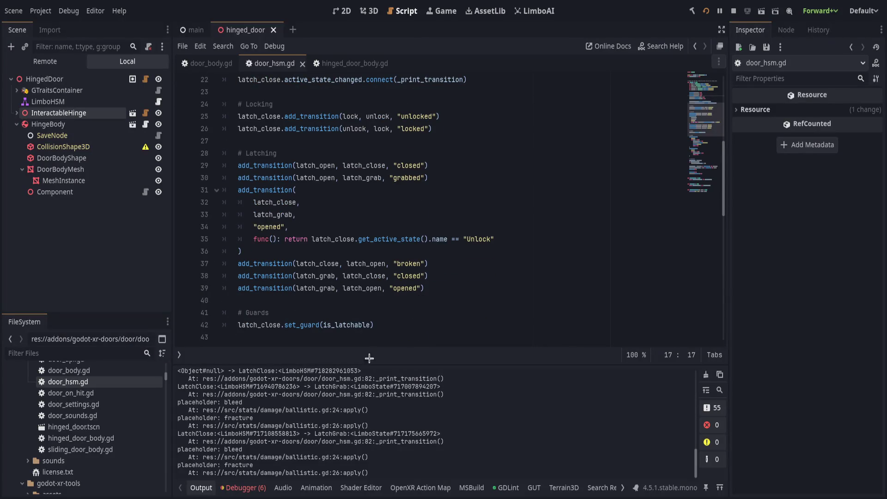
pyautogui.moveTo(195, 433); pyautogui.dragTo(337, 433)
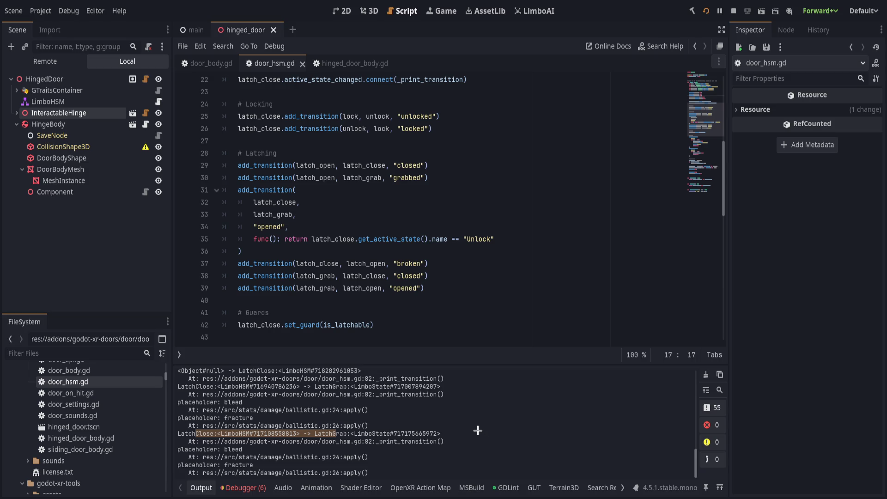
pyautogui.scroll(1, 477, 430)
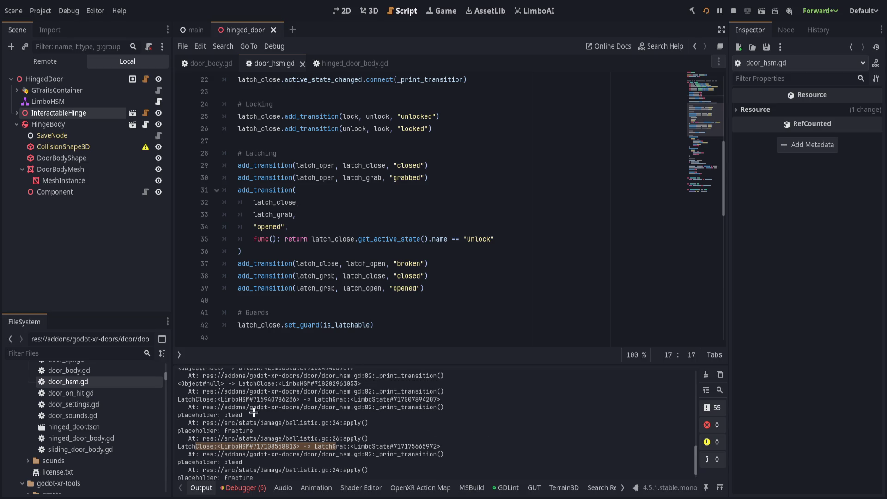
pyautogui.moveTo(254, 412); pyautogui.dragTo(451, 398)
pyautogui.click(450, 399)
pyautogui.moveTo(455, 357); pyautogui.dragTo(447, 368)
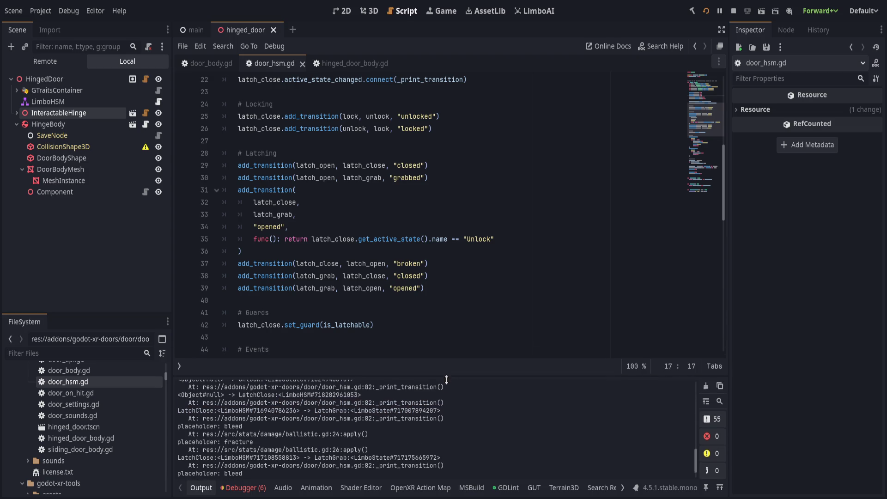
pyautogui.click(436, 336)
pyautogui.scroll(-1, 450, 326)
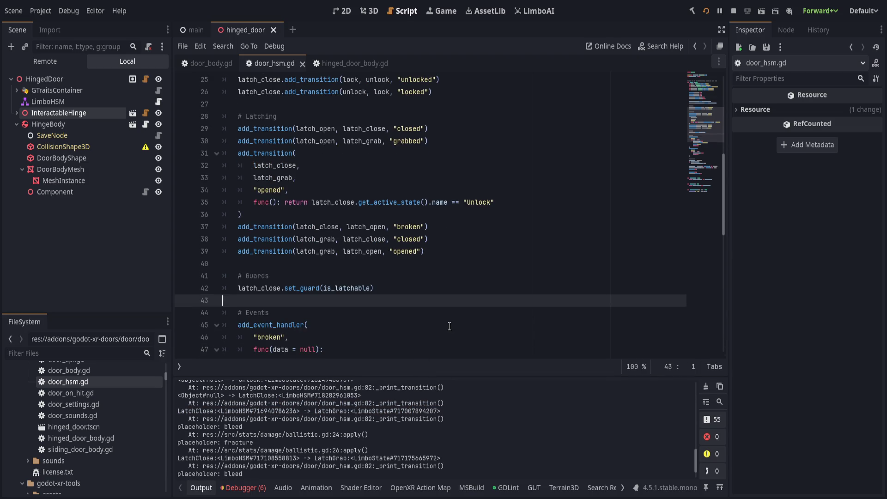
pyautogui.scroll(1, 449, 326)
pyautogui.scroll(-4, 450, 325)
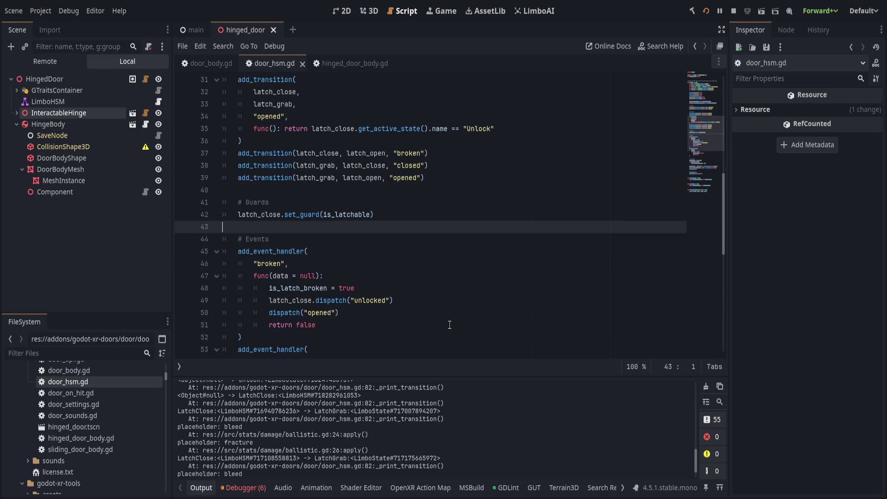
pyautogui.click(399, 275)
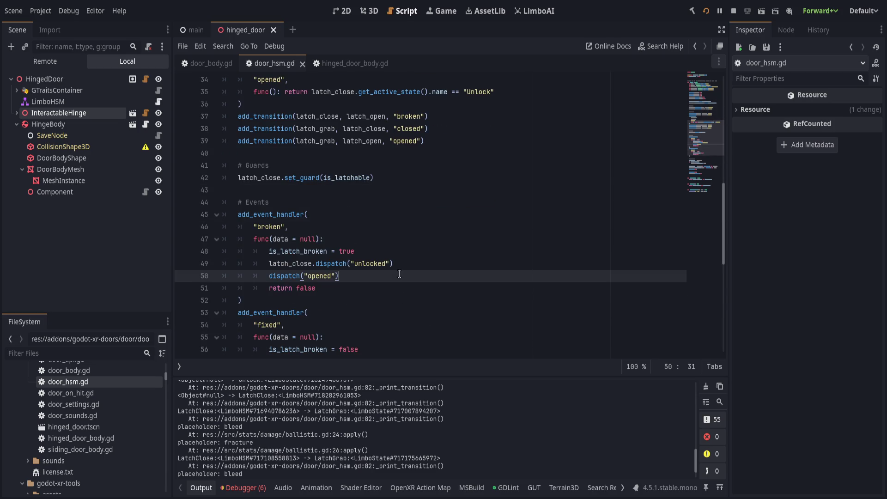
pyautogui.scroll(2, 399, 273)
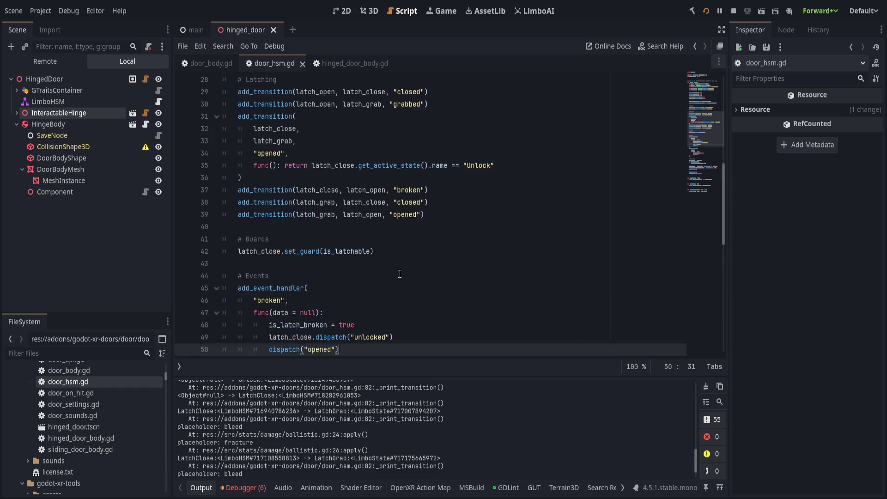
pyautogui.scroll(-1, 400, 274)
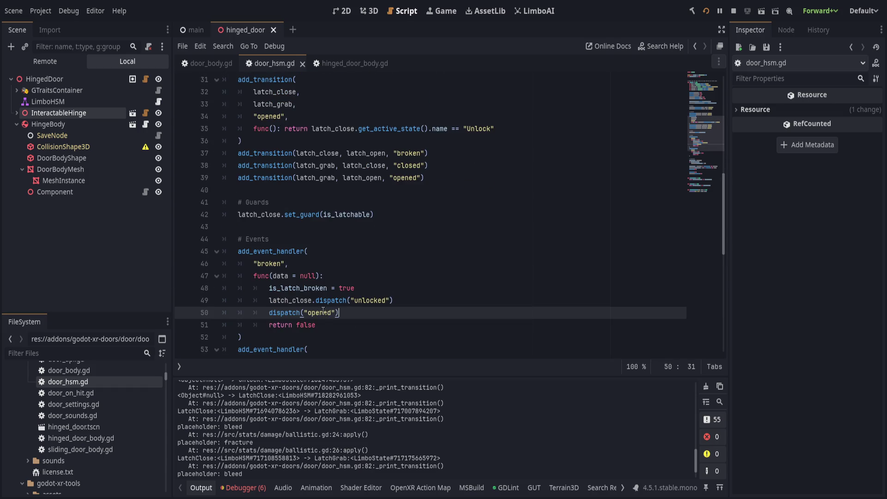
# - Strip the dispatch lines from the broken handler so it only dispatches 'unlocked', then save
pyautogui.hotkey('ctrl', 'shift', 'k')
pyautogui.click(424, 302)
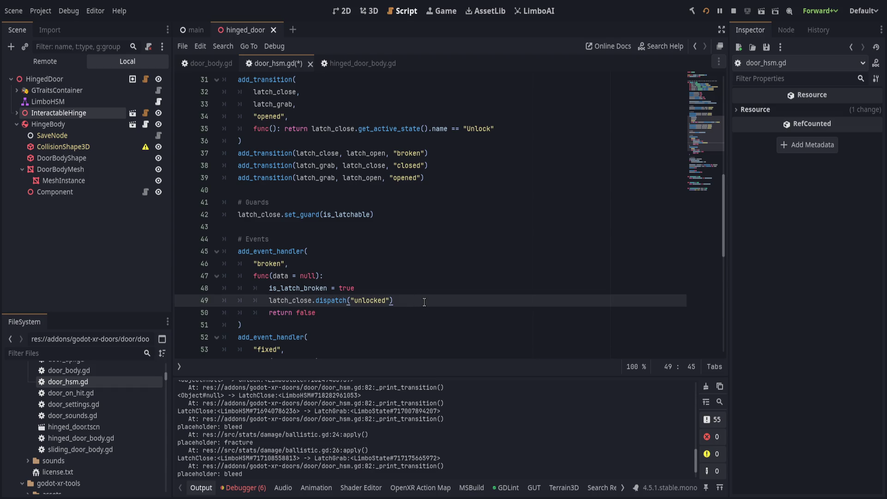
pyautogui.press('Return')
pyautogui.write('dispat')
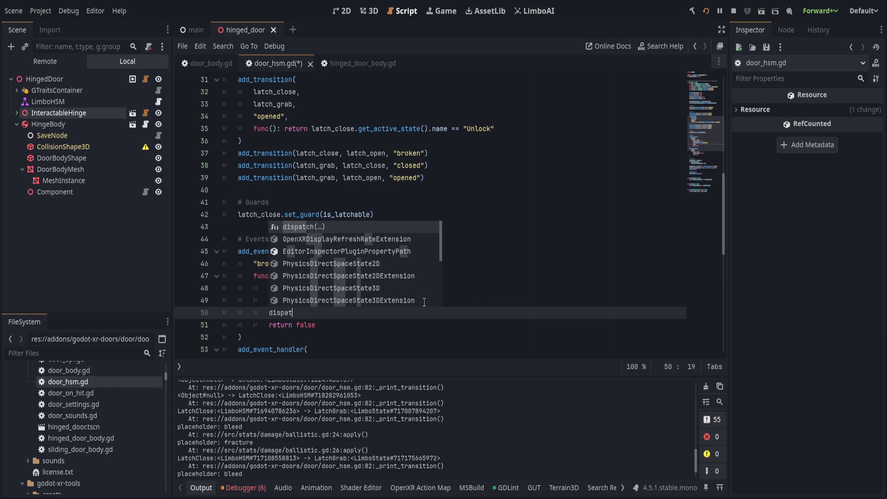
pyautogui.write('ch("broken')
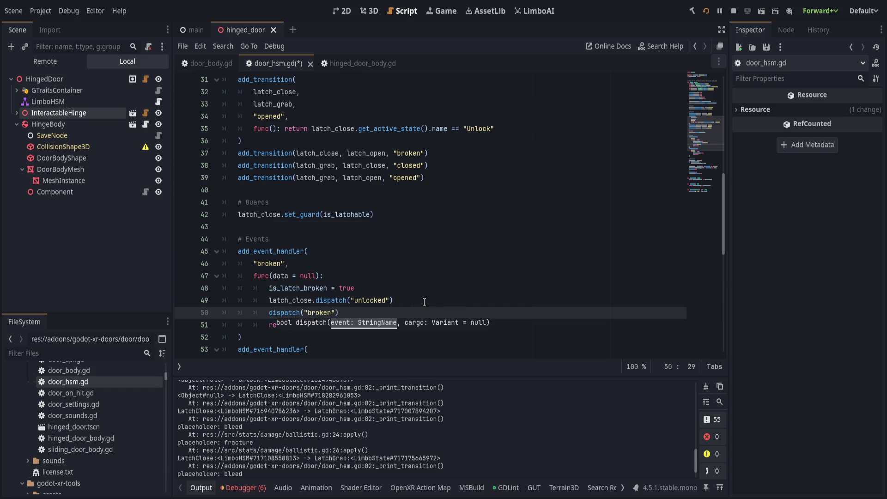
pyautogui.press('End')
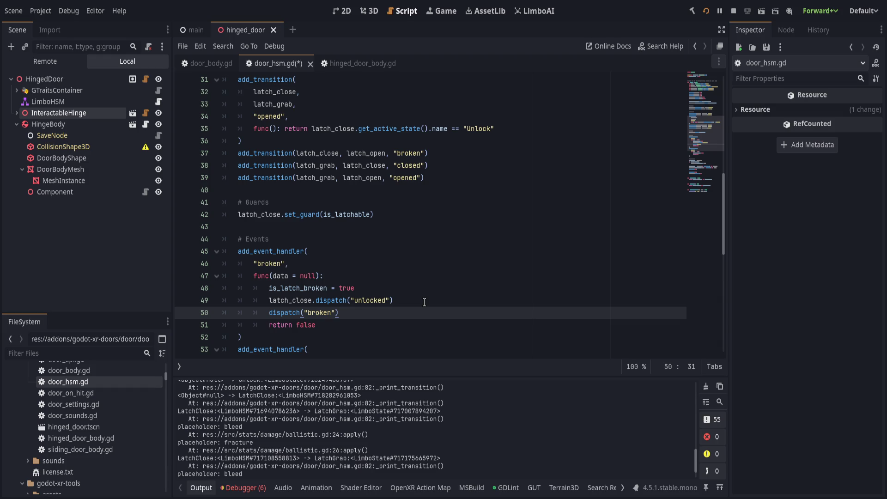
pyautogui.hotkey('ctrl', 'shift', 'k')
pyautogui.hotkey('ctrl', 's')
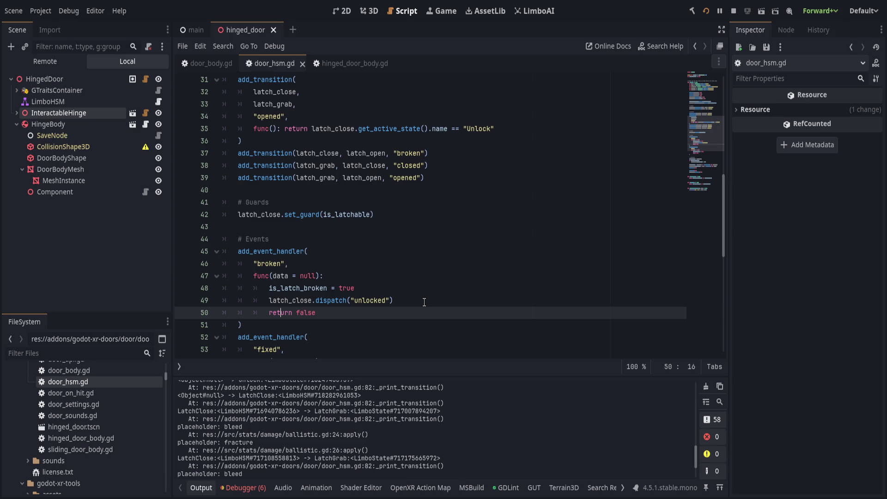
pyautogui.scroll(5, 424, 302)
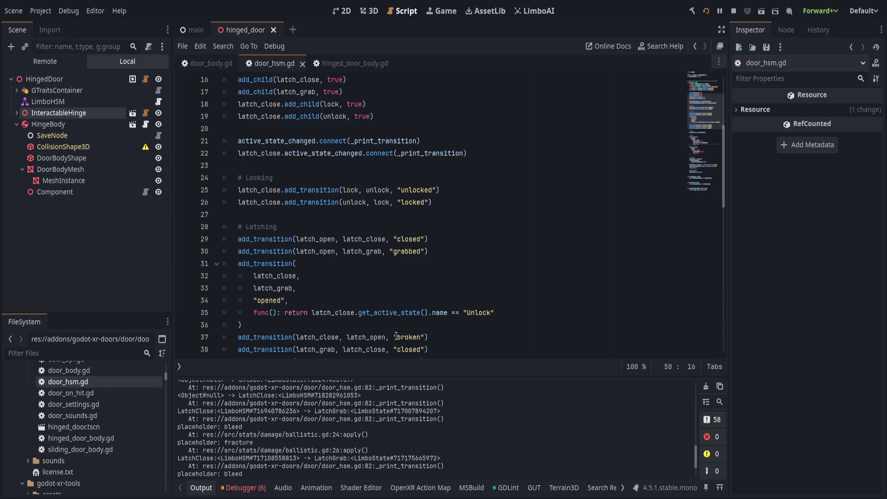
pyautogui.scroll(-5, 396, 254)
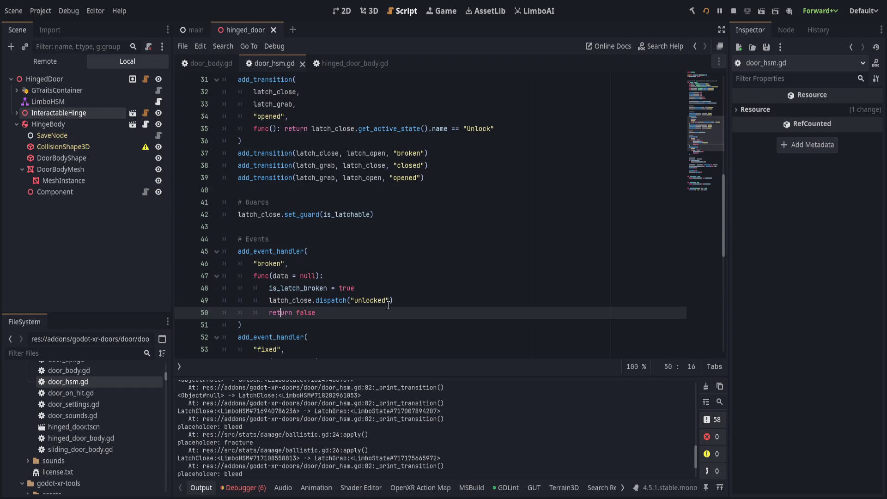
pyautogui.scroll(2, 388, 305)
pyautogui.scroll(2, 388, 305)
pyautogui.click(452, 300)
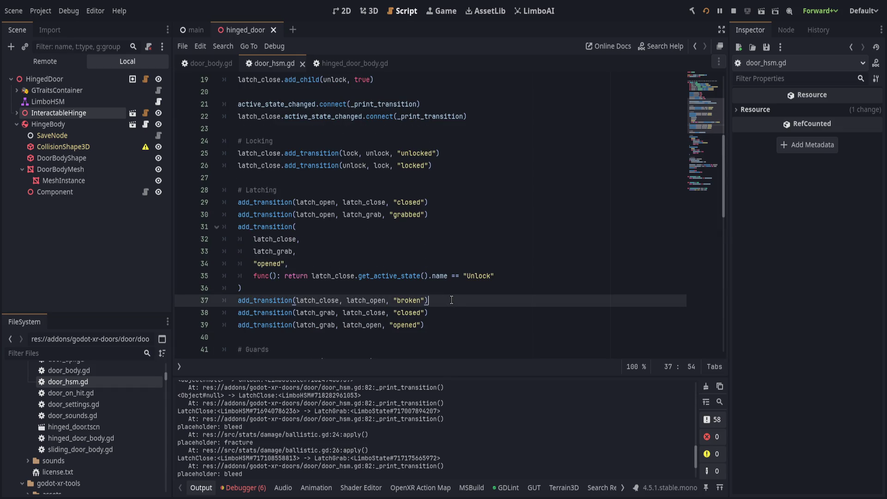
pyautogui.scroll(-4, 452, 300)
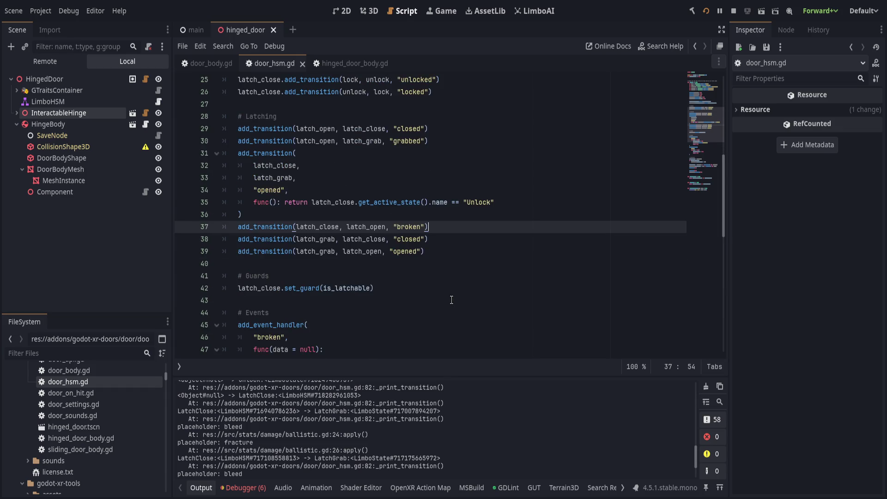
pyautogui.scroll(-2, 451, 300)
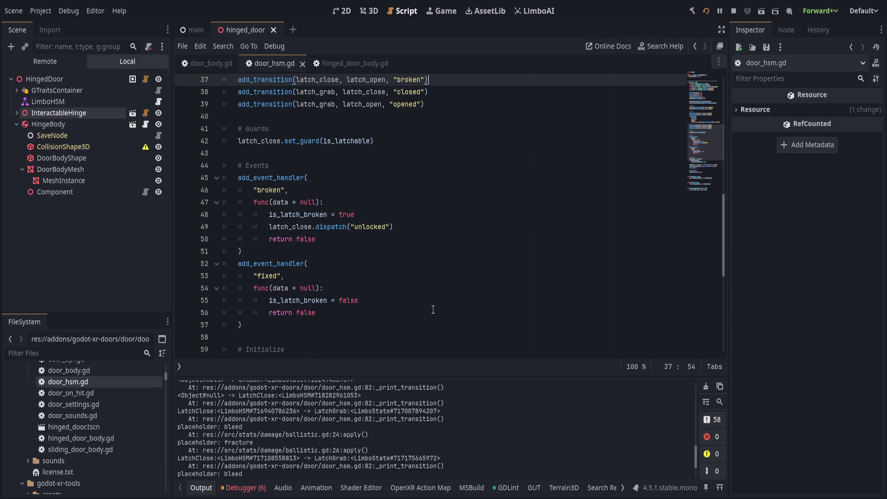
pyautogui.scroll(3, 433, 310)
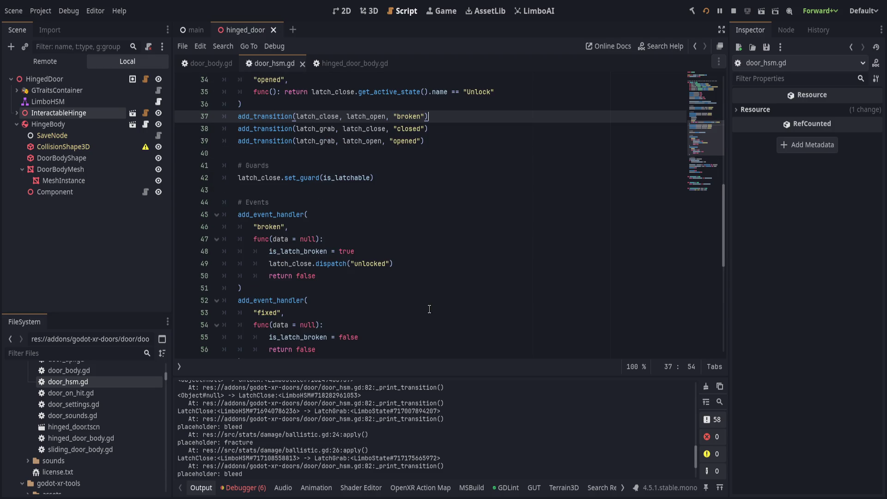
pyautogui.scroll(1, 429, 309)
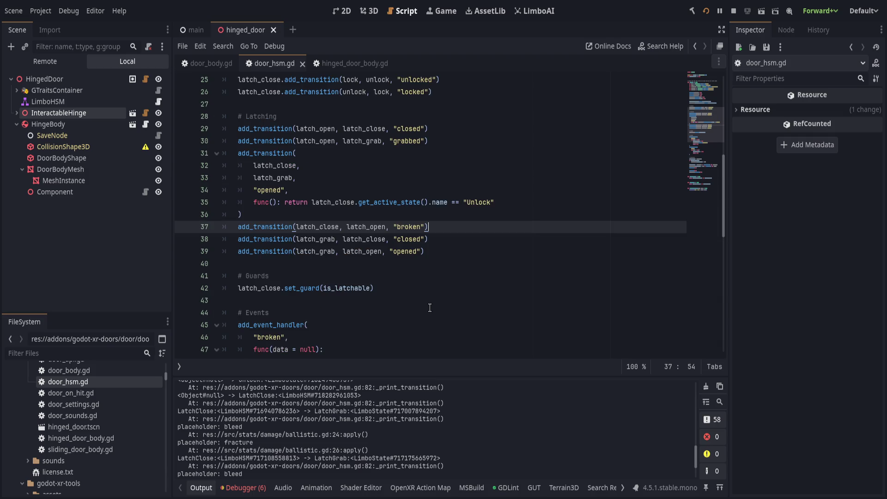
pyautogui.scroll(1, 436, 310)
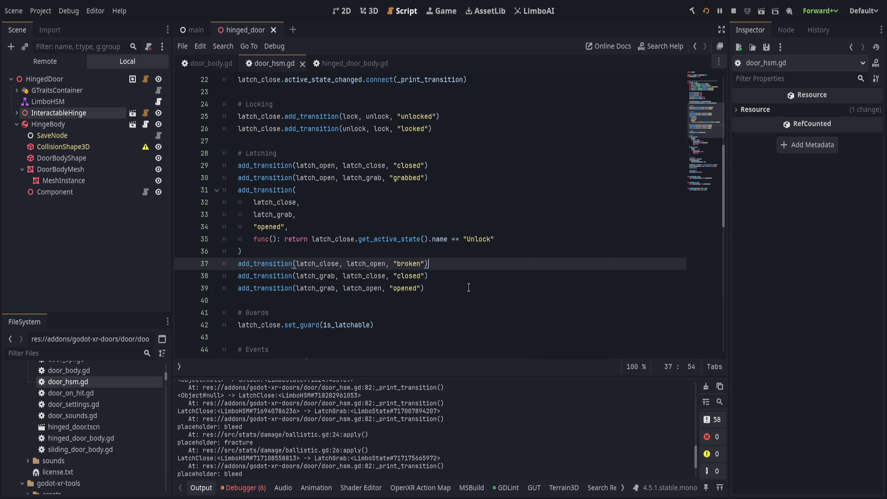
# - Change the line-39 event from 'opened' to 'released' for latch_grab to latch_open
pyautogui.doubleClick(409, 288)
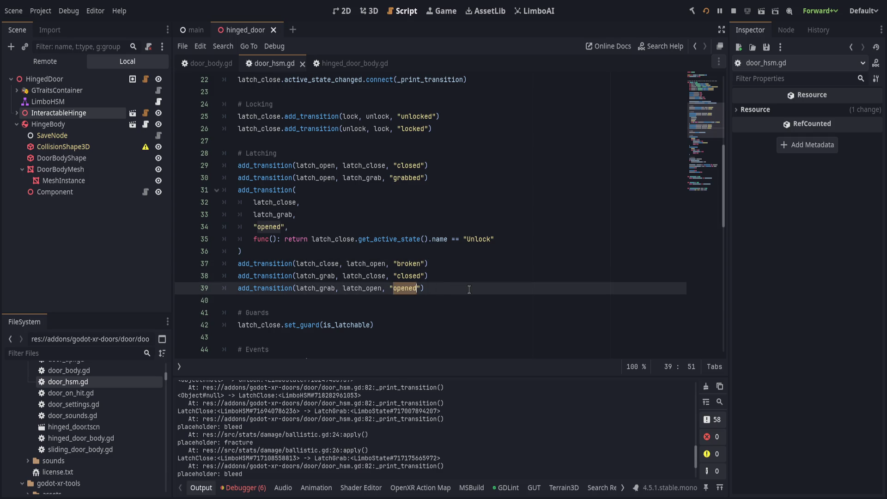
pyautogui.write('released')
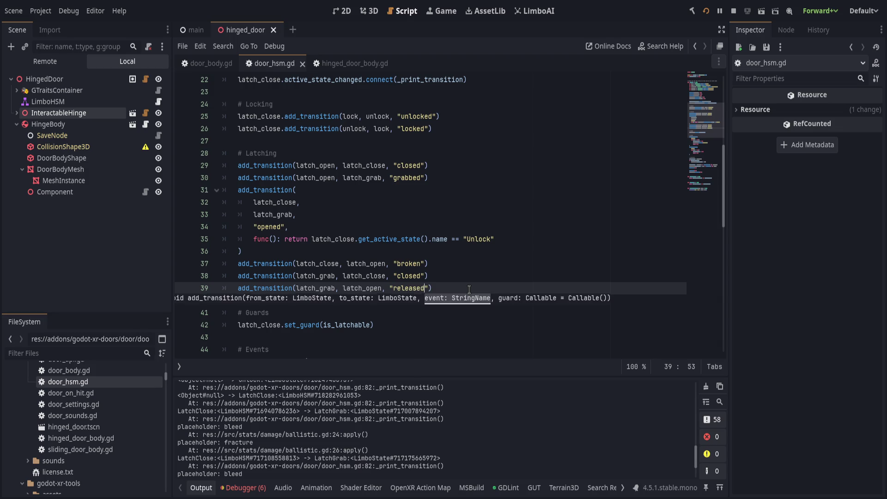
pyautogui.press('End')
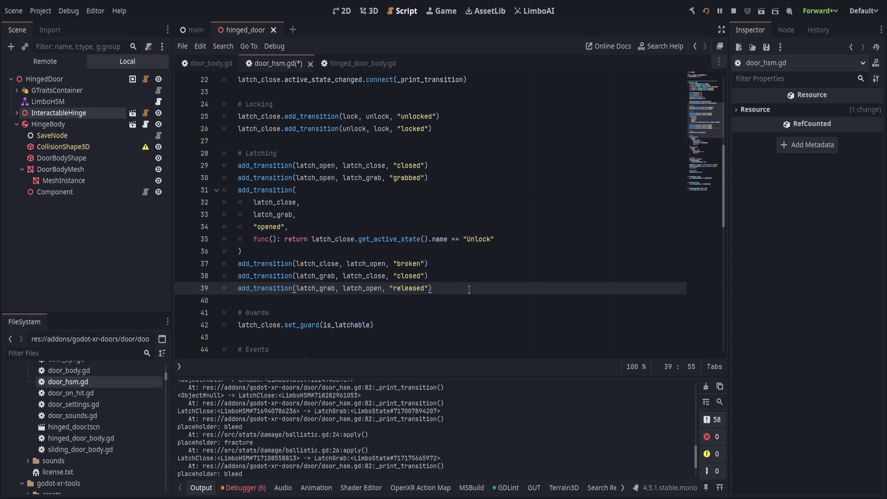
pyautogui.scroll(1, 470, 289)
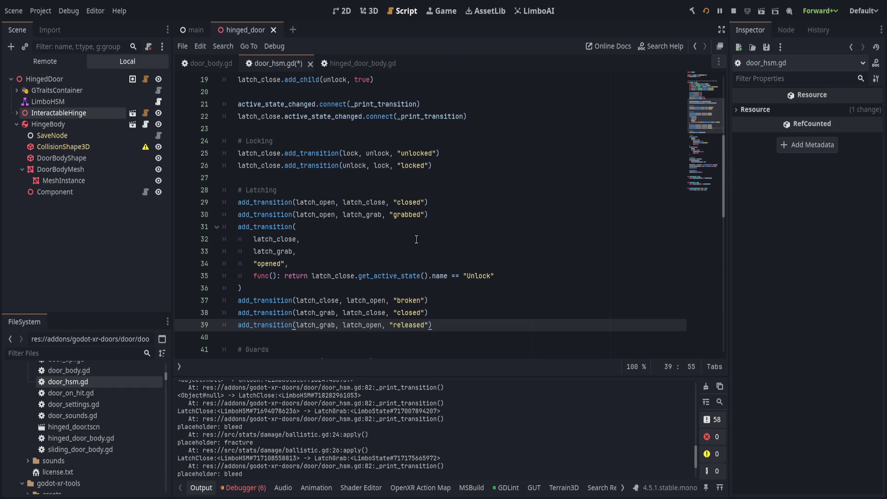
# - Rename the line-34 event from 'opened' to 'unlatched'
pyautogui.doubleClick(266, 263)
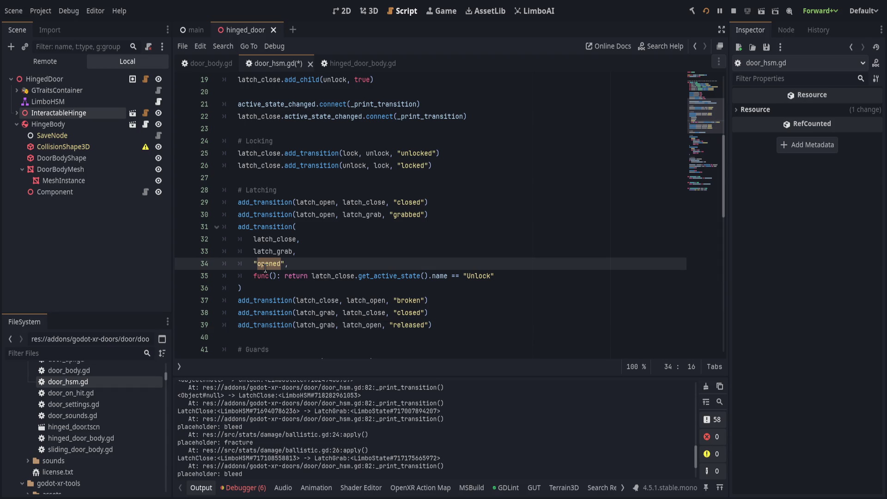
pyautogui.write('unlatch')
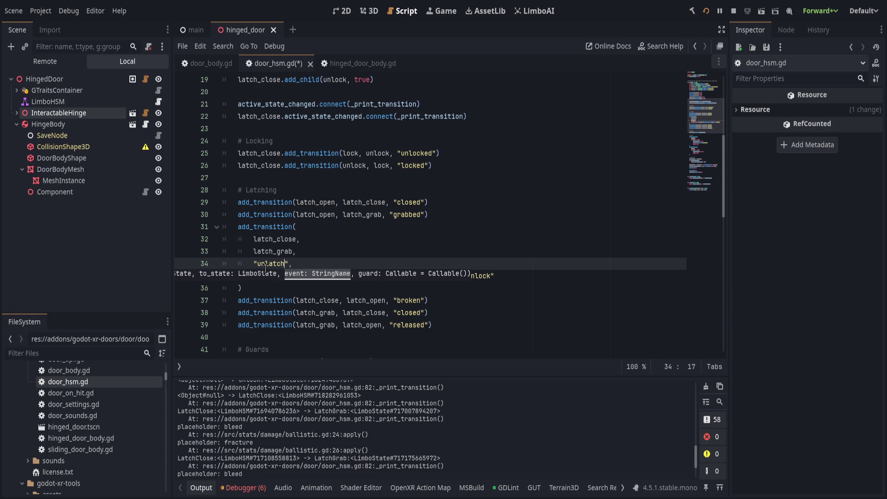
pyautogui.write('ed')
pyautogui.press('End')
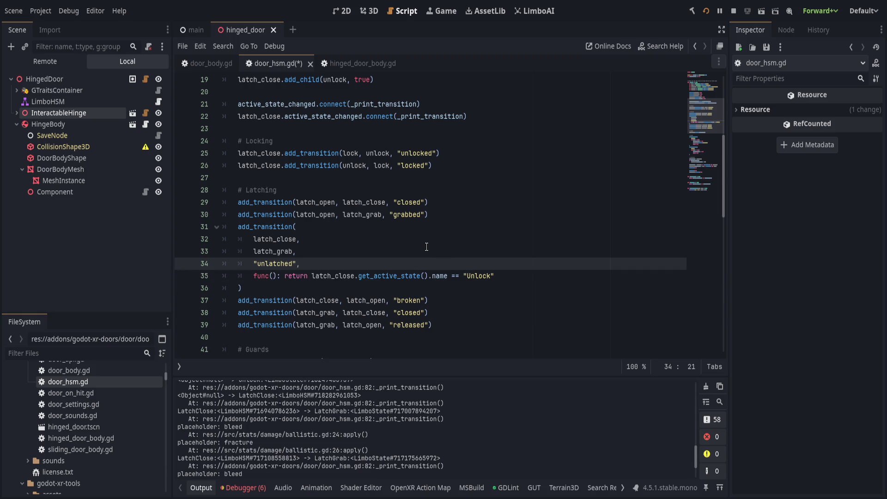
# - Review the unlocked, locked and closed transitions on lines 25–29
pyautogui.click(319, 154)
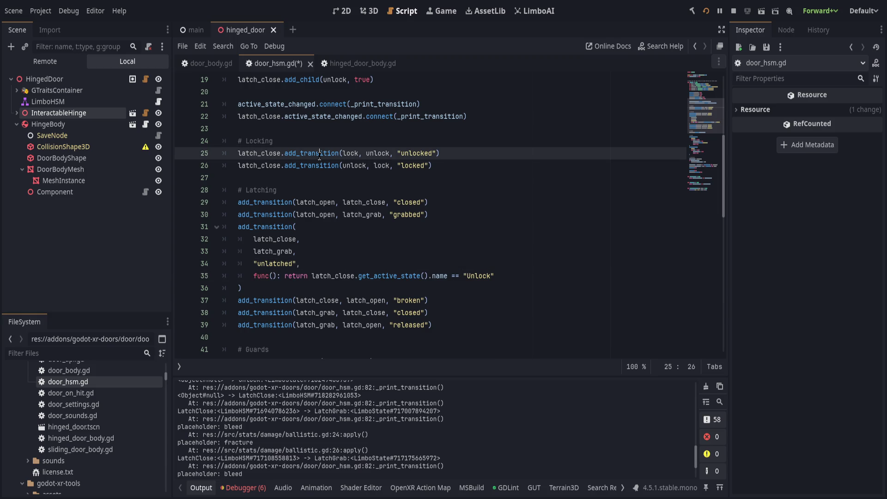
pyautogui.scroll(1, 329, 203)
pyautogui.press('Down')
pyautogui.press('End')
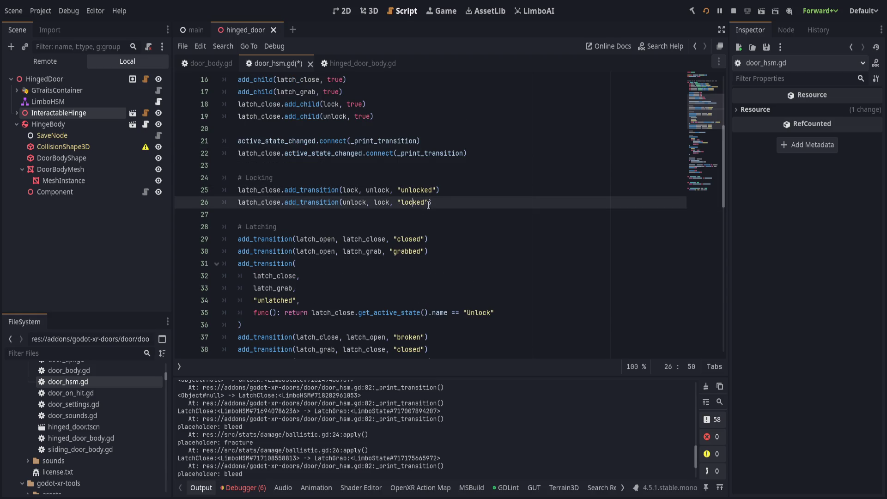
pyautogui.click(406, 238)
pyautogui.moveTo(307, 239); pyautogui.dragTo(333, 238)
pyautogui.click(357, 239)
pyautogui.doubleClick(409, 239)
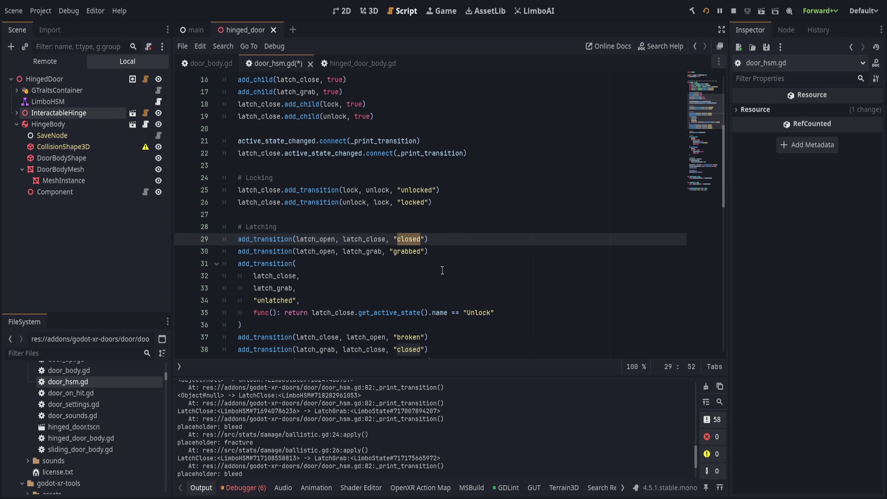
# - Check the latch_grab and unlatched lines, then save door_hsm.gd
pyautogui.click(446, 252)
pyautogui.click(453, 290)
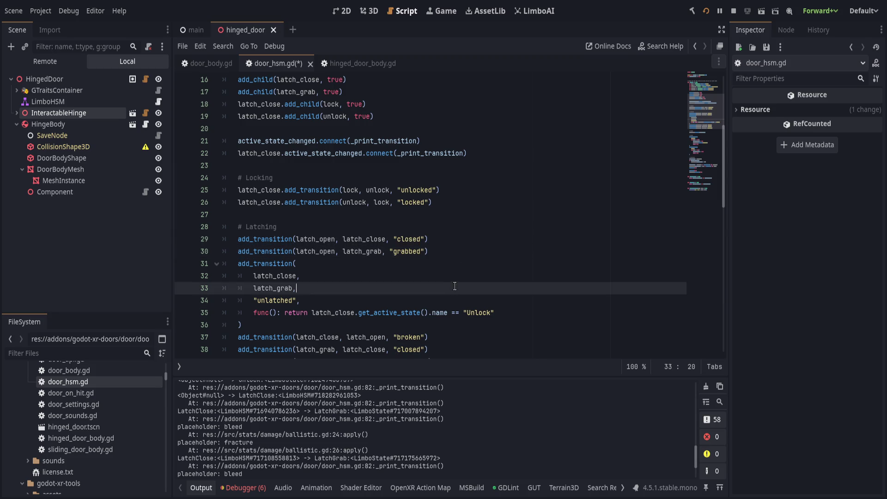
pyautogui.moveTo(453, 290)
pyautogui.mouseDown()
pyautogui.moveTo(455, 278)
pyautogui.moveTo(460, 299)
pyautogui.mouseUp()
pyautogui.click(461, 299)
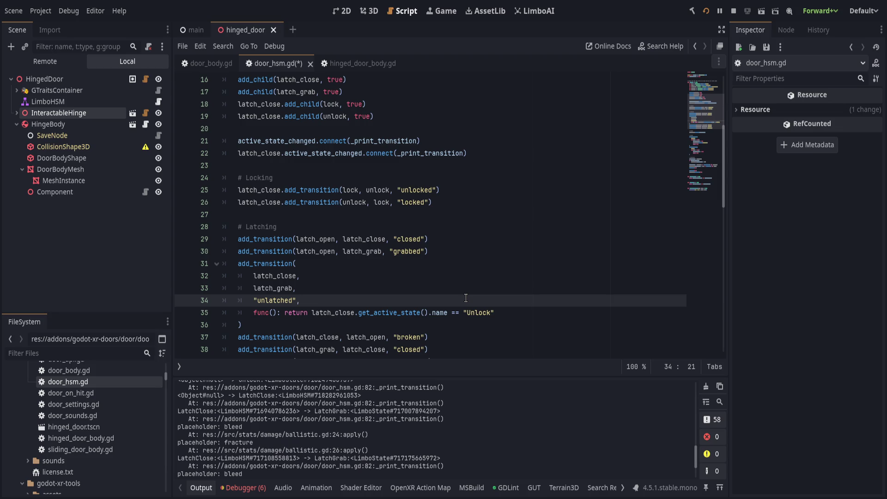
pyautogui.scroll(-2, 457, 298)
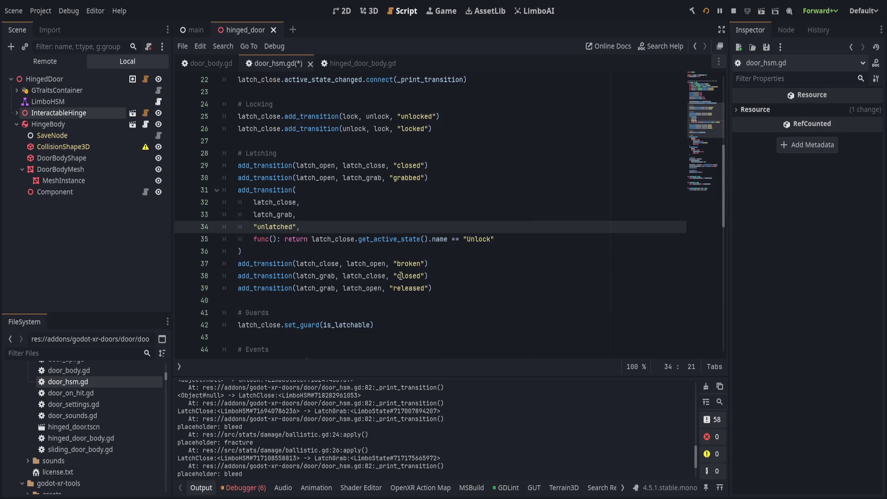
pyautogui.hotkey('ctrl', 's')
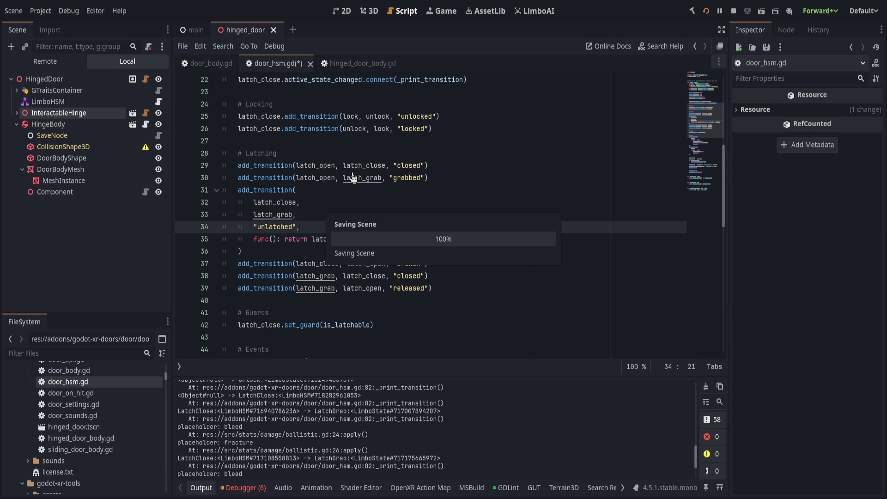
pyautogui.press('Left')
pyautogui.press('Left')
pyautogui.press('Left')
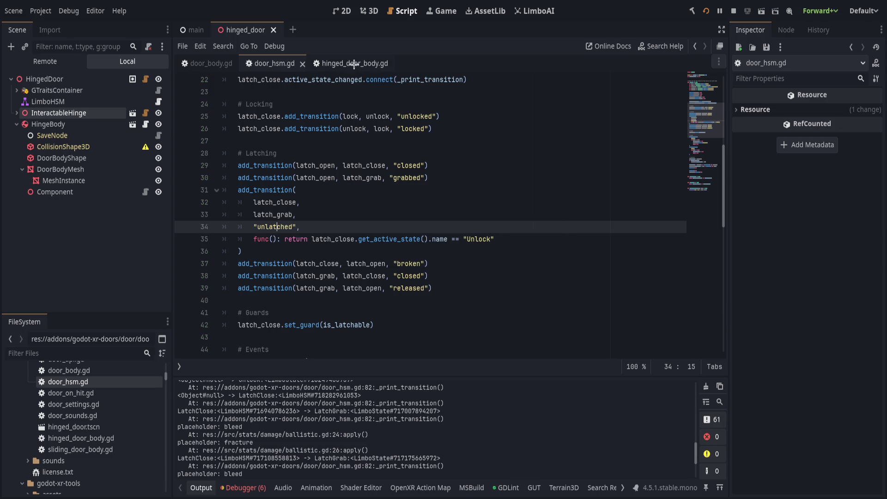
# - Switch to hinged_door_body.gd and scroll through its code, ending back at line 1
pyautogui.click(354, 63)
pyautogui.scroll(10, 395, 304)
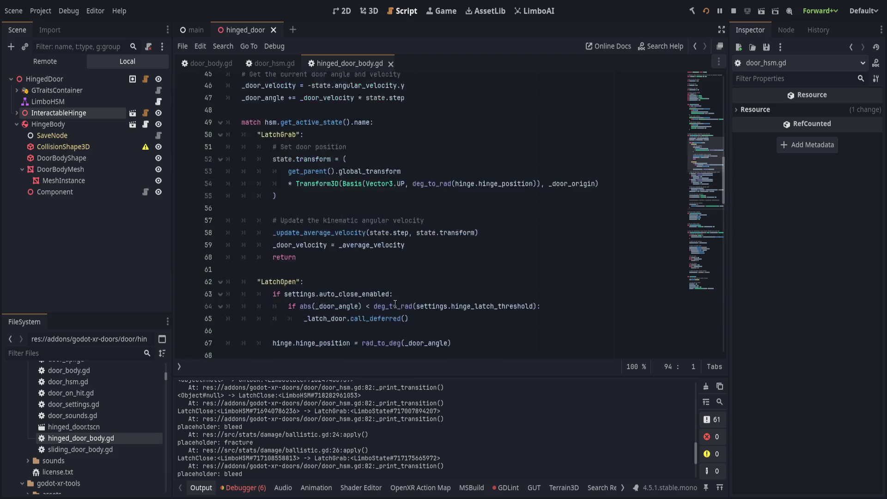
pyautogui.scroll(11, 395, 304)
pyautogui.scroll(-15, 386, 300)
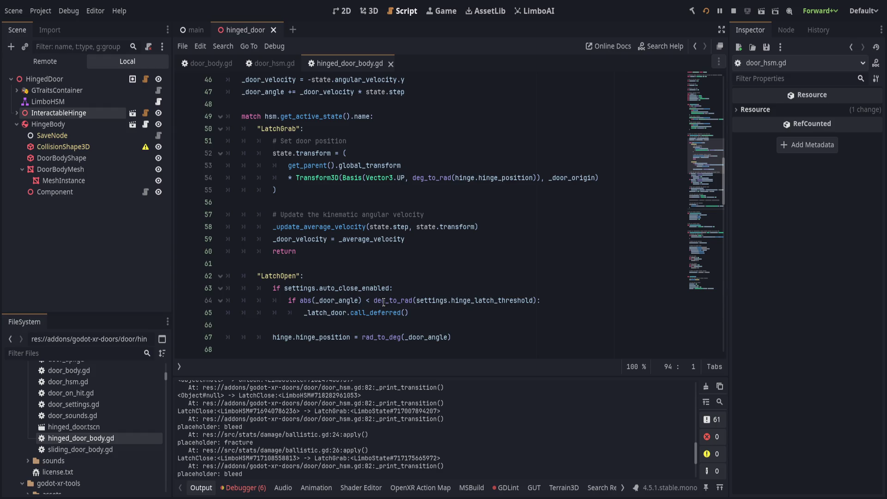
pyautogui.scroll(-4, 383, 303)
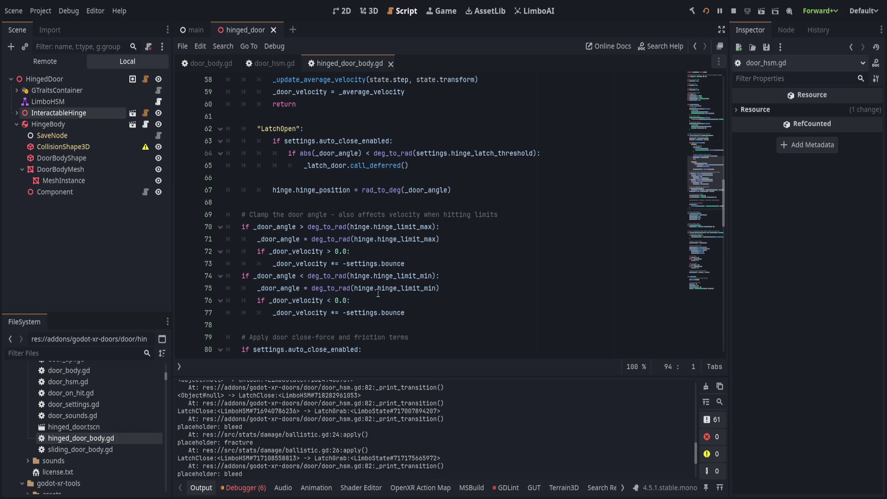
pyautogui.scroll(-7, 377, 293)
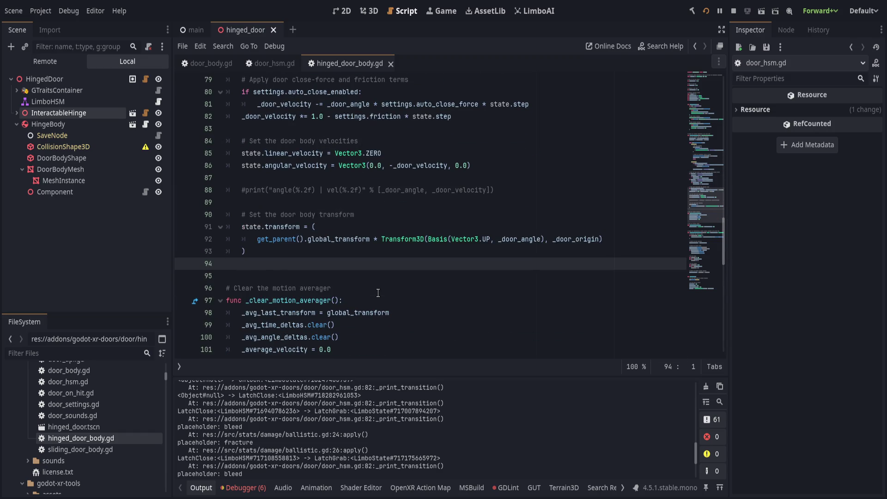
pyautogui.scroll(-7, 379, 293)
pyautogui.scroll(8, 380, 294)
pyautogui.scroll(20, 380, 293)
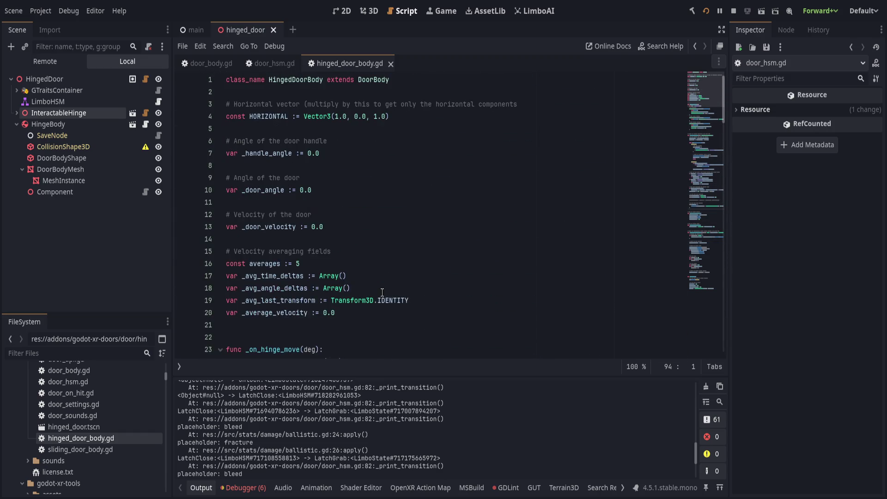
# - In door_body.gd, change the line-36 hsm.dispatch event from 'grabbed' to 'unlatched' and save
pyautogui.click(374, 81)
pyautogui.hotkey('ctrl', 'alt', 'space')
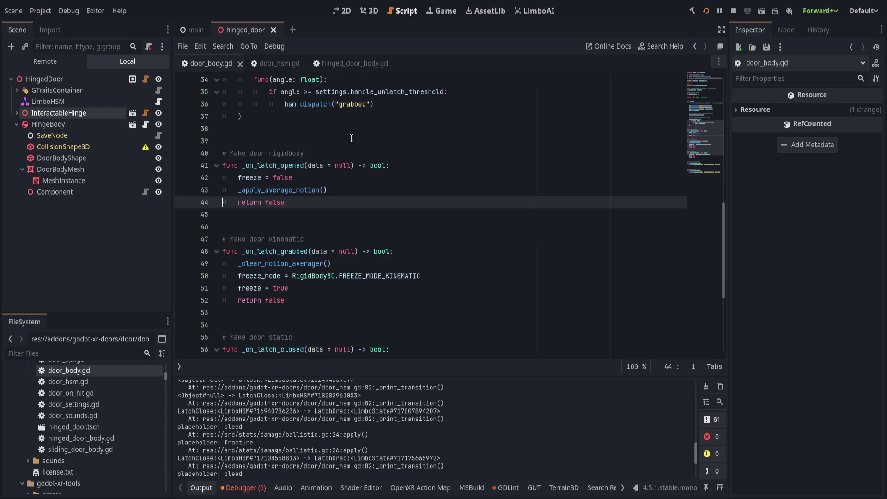
pyautogui.scroll(-5, 416, 238)
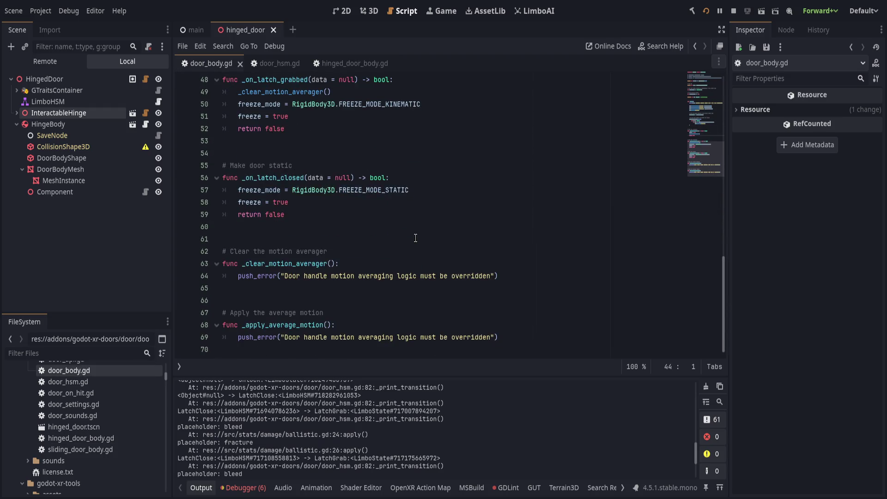
pyautogui.scroll(6, 416, 238)
pyautogui.scroll(3, 413, 238)
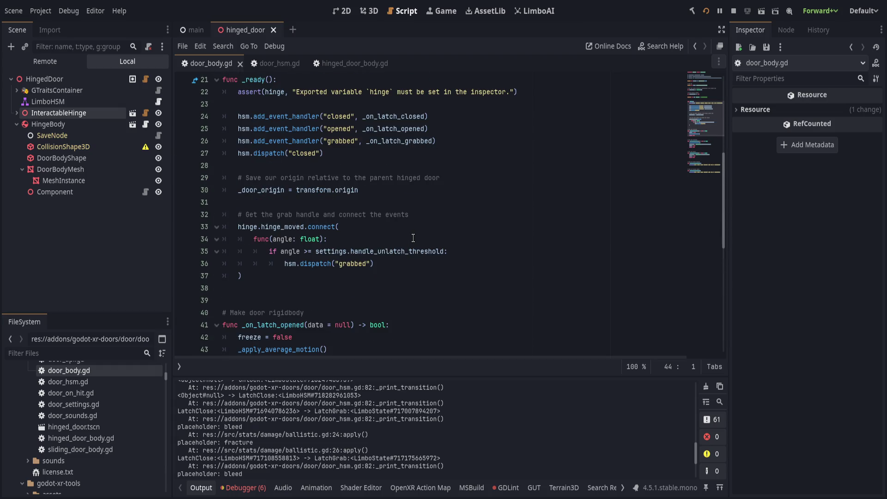
pyautogui.click(355, 264)
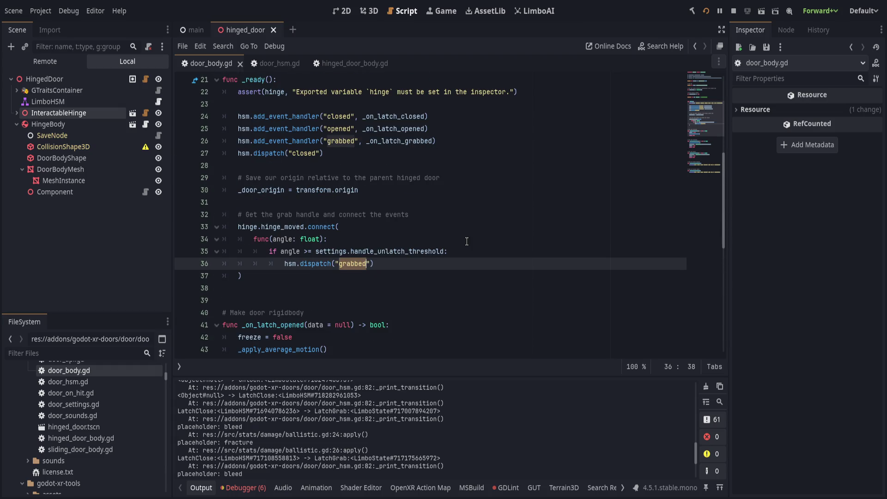
pyautogui.write('unlatched')
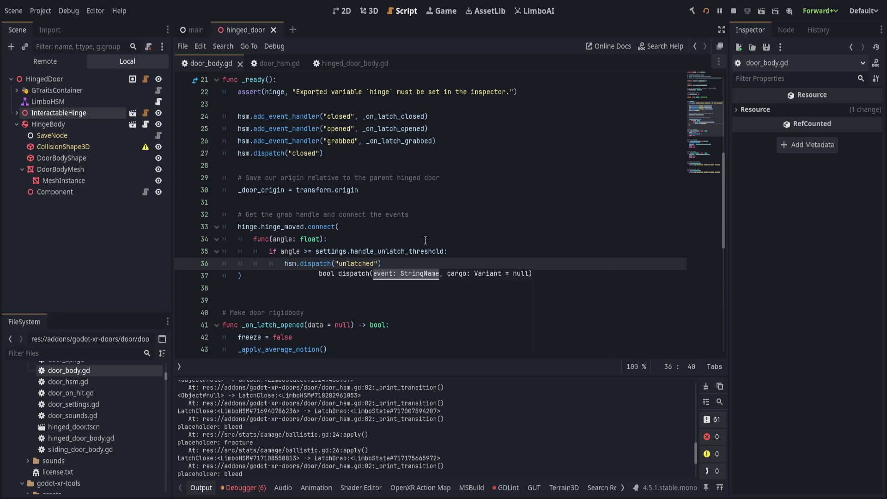
pyautogui.click(467, 239)
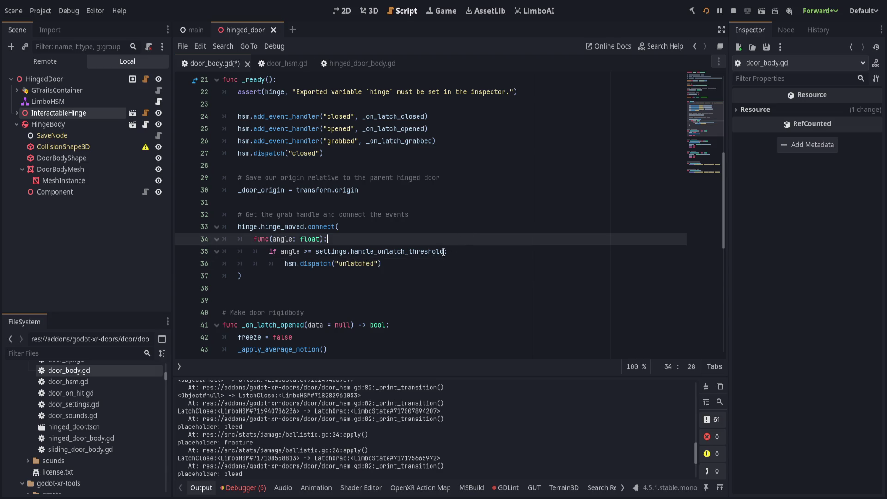
pyautogui.doubleClick(354, 264)
pyautogui.click(518, 133)
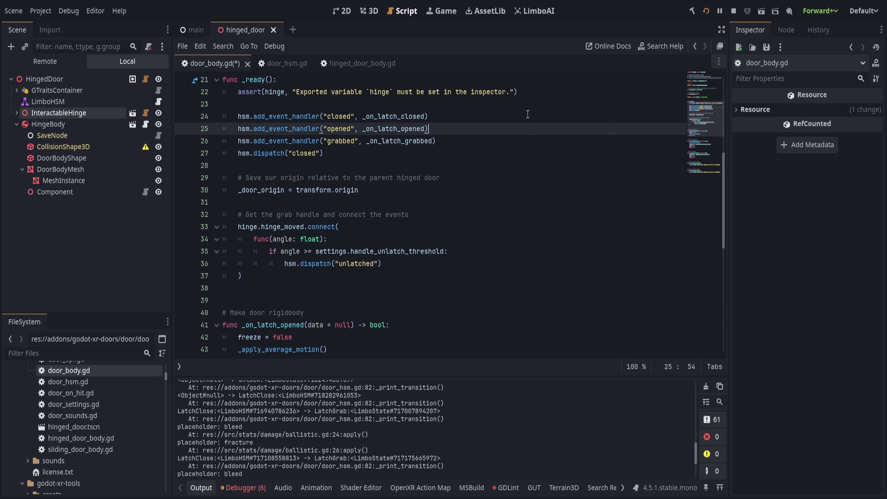
pyautogui.click(527, 116)
pyautogui.click(535, 127)
pyautogui.hotkey('ctrl', 's')
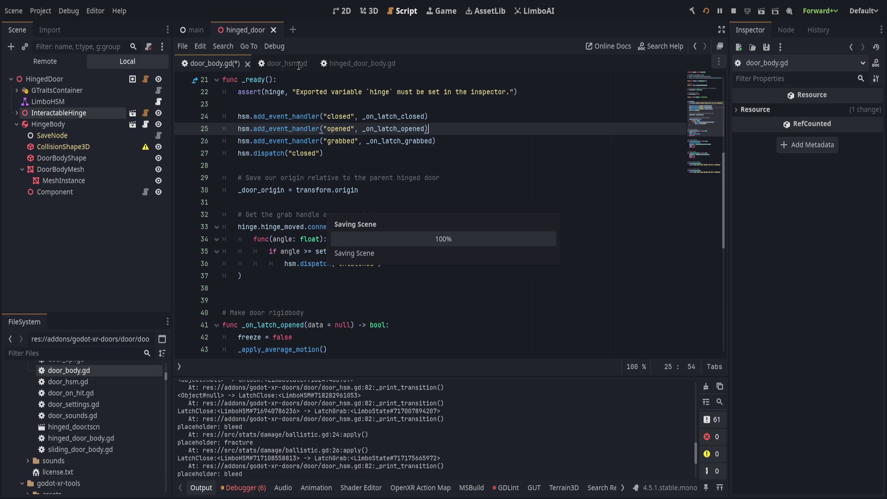
# - Return to door_hsm.gd and step through the unlocked, locked, closed and grabbed transitions
pyautogui.click(276, 67)
pyautogui.scroll(1, 407, 233)
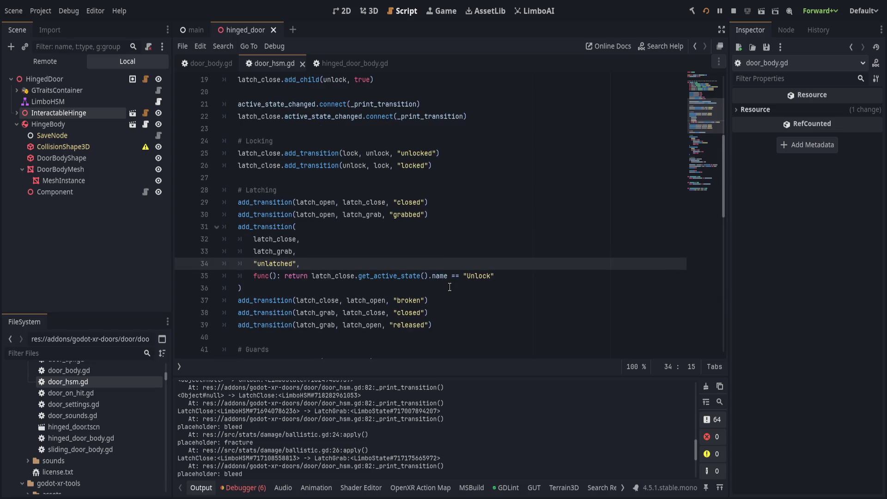
pyautogui.doubleClick(407, 154)
pyautogui.doubleClick(413, 165)
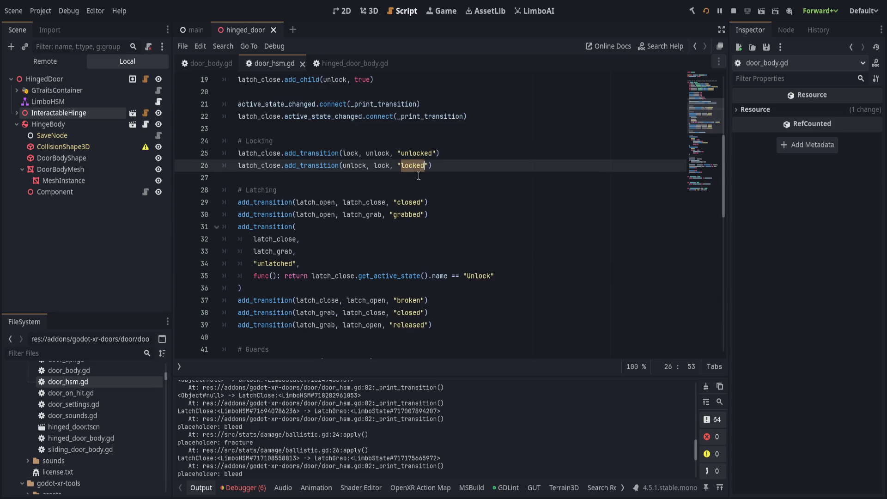
pyautogui.click(326, 193)
pyautogui.click(321, 201)
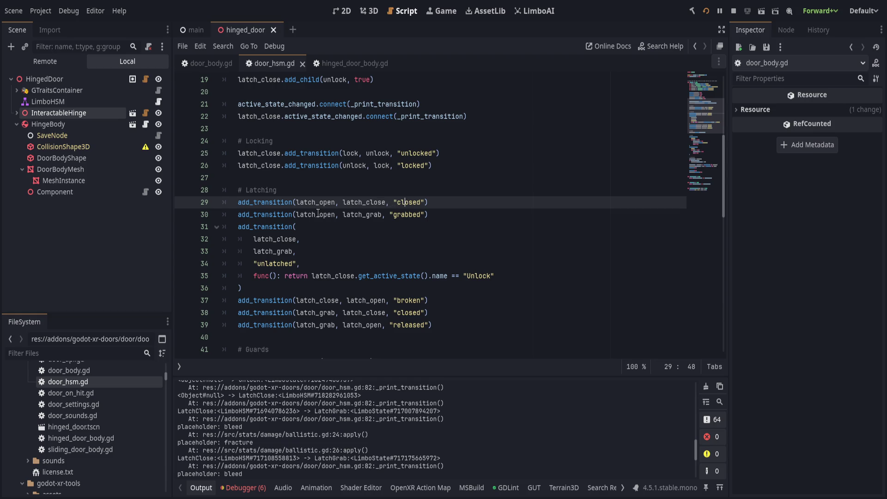
pyautogui.press('Down')
pyautogui.click(415, 215)
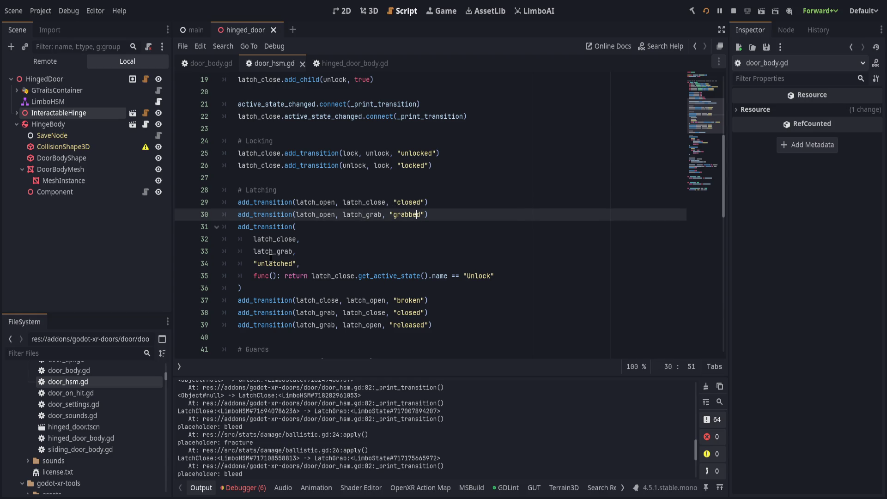
pyautogui.press('Down')
pyautogui.press('Down')
pyautogui.press('Down')
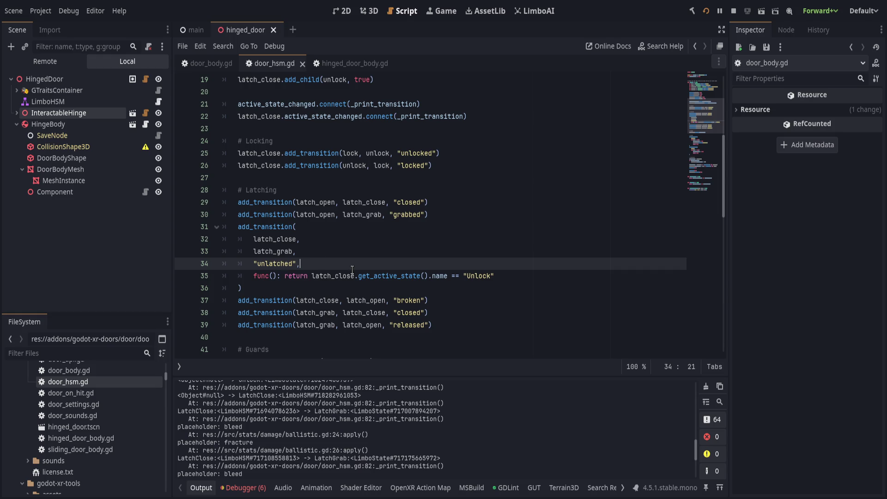
# - Check the latch transitions: 'unlatched', 'broken', 'closed' and 'released'
pyautogui.click(361, 278)
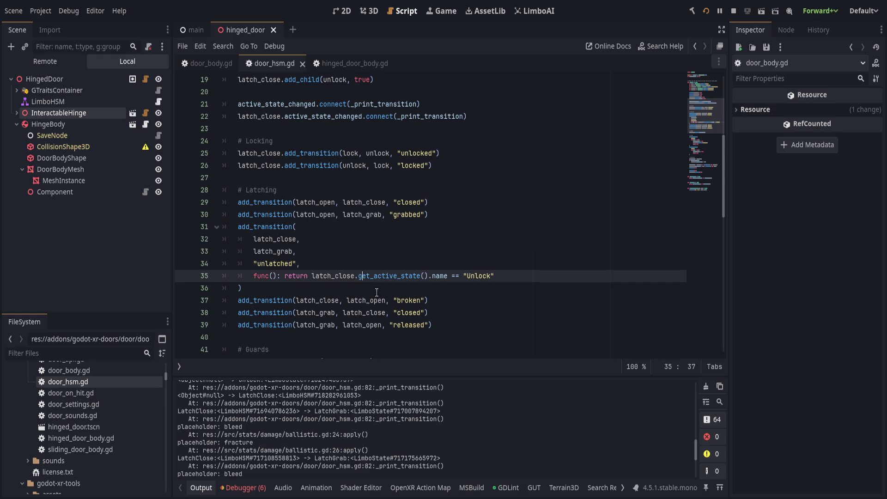
pyautogui.click(376, 291)
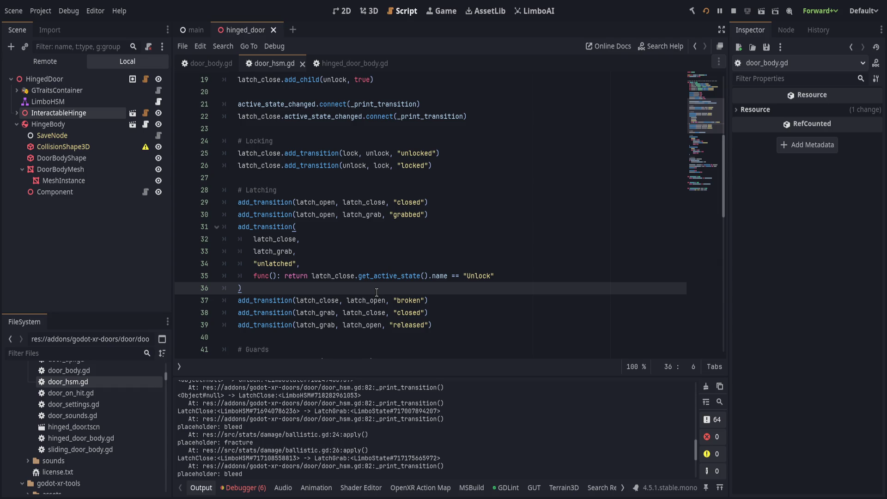
pyautogui.click(344, 298)
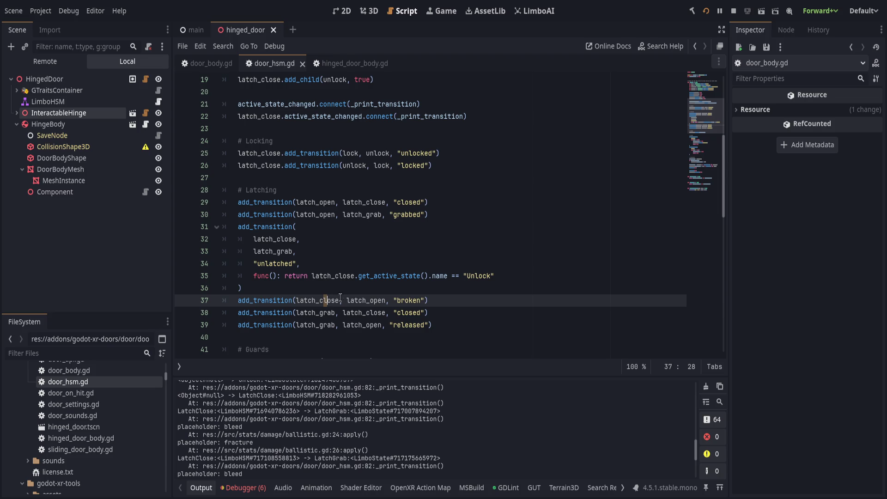
pyautogui.press('End')
pyautogui.press('Down')
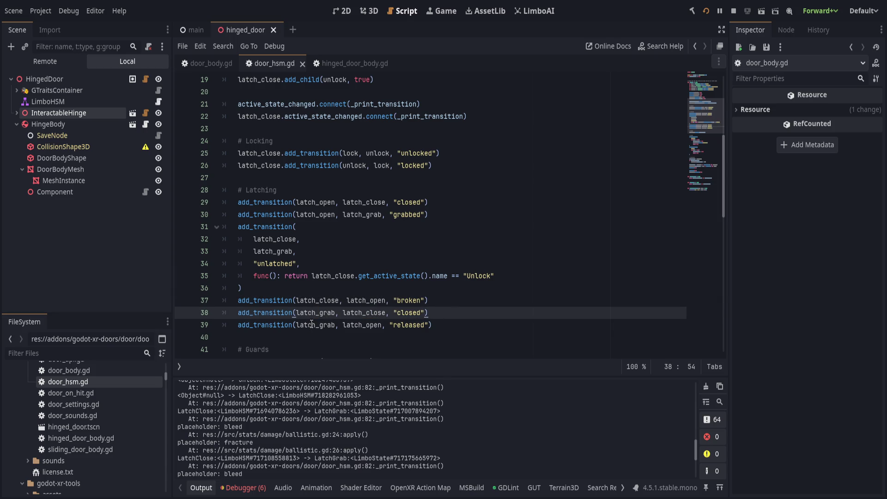
pyautogui.click(316, 326)
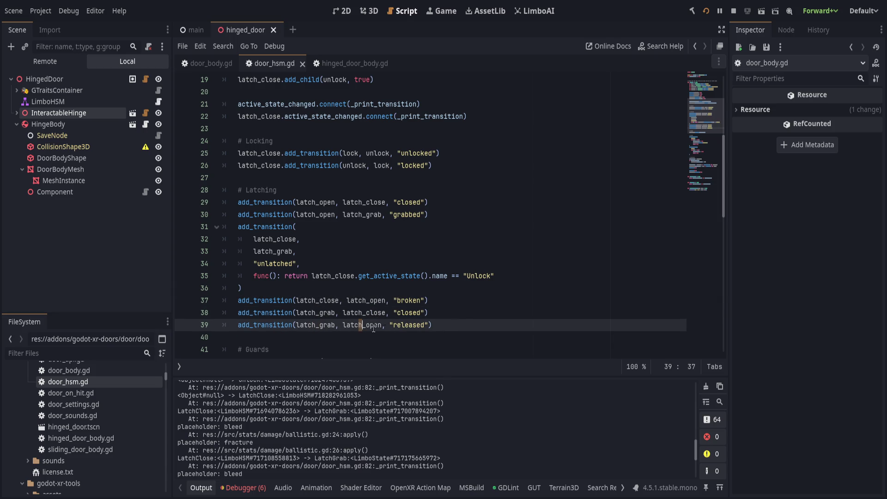
pyautogui.click(465, 321)
pyautogui.scroll(-2, 461, 324)
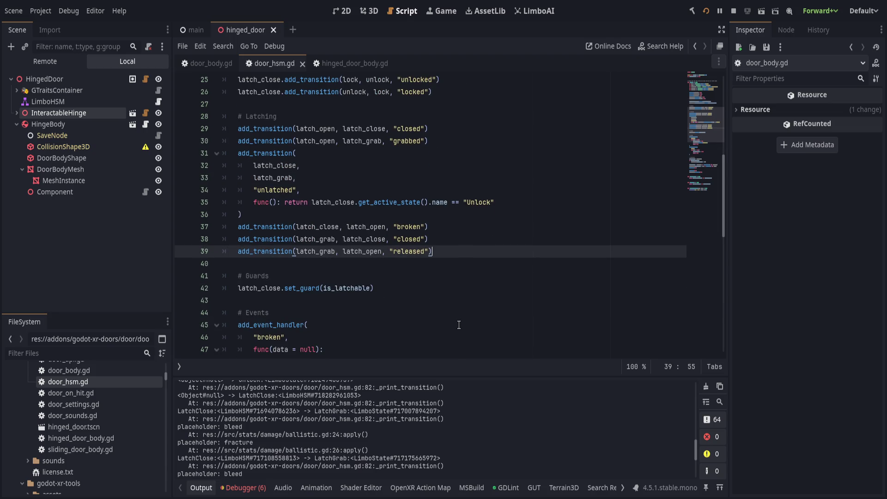
pyautogui.scroll(-2, 458, 325)
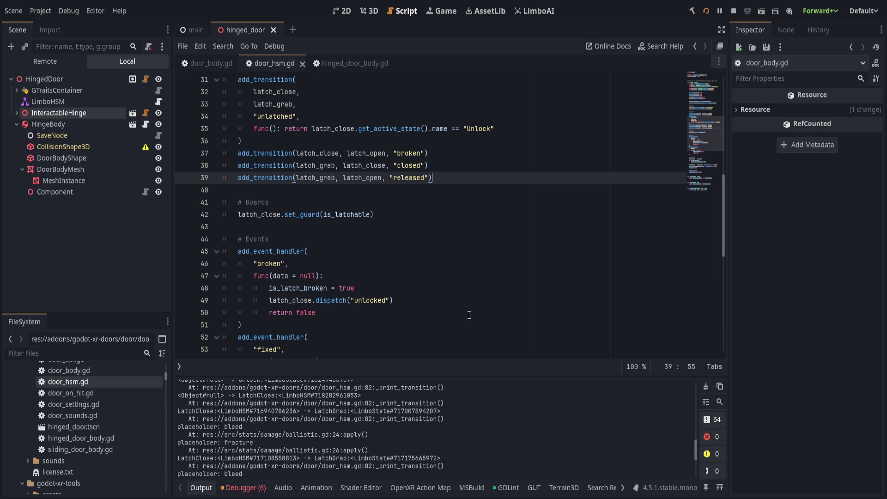
# - Relaunch the VR game, mark the logged LatchClose-to-LatchOpen lines, then return to door_hsm.gd's broken handler
pyautogui.click(705, 10)
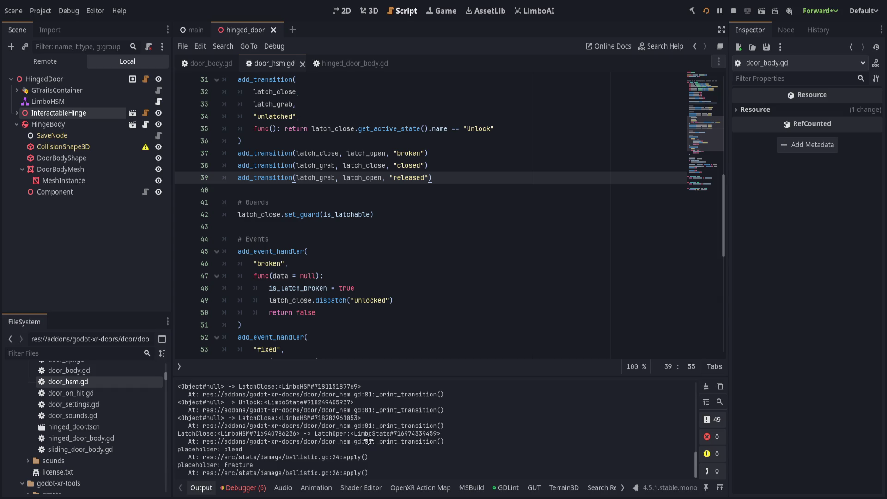
pyautogui.moveTo(267, 442); pyautogui.dragTo(334, 448)
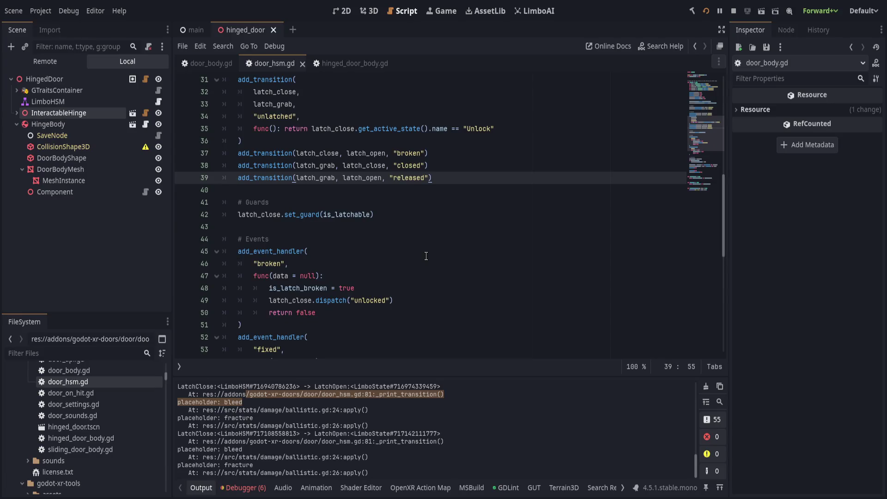
pyautogui.click(426, 255)
pyautogui.click(423, 323)
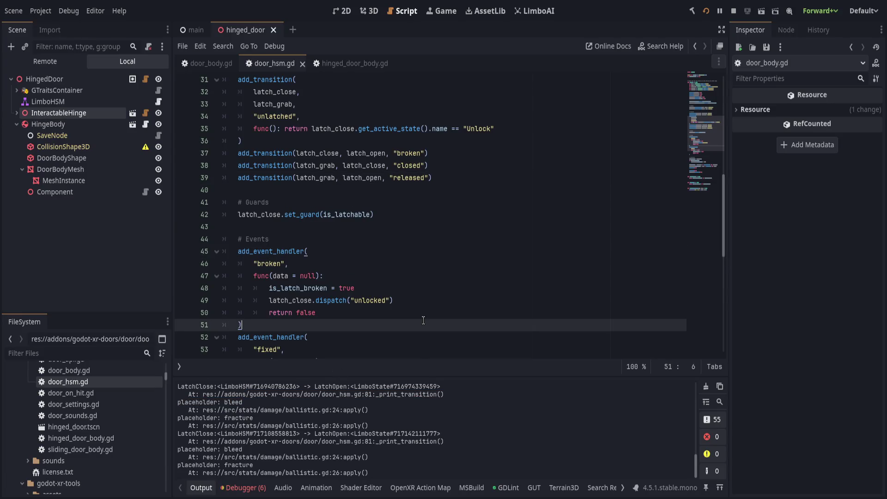
pyautogui.scroll(-1, 423, 320)
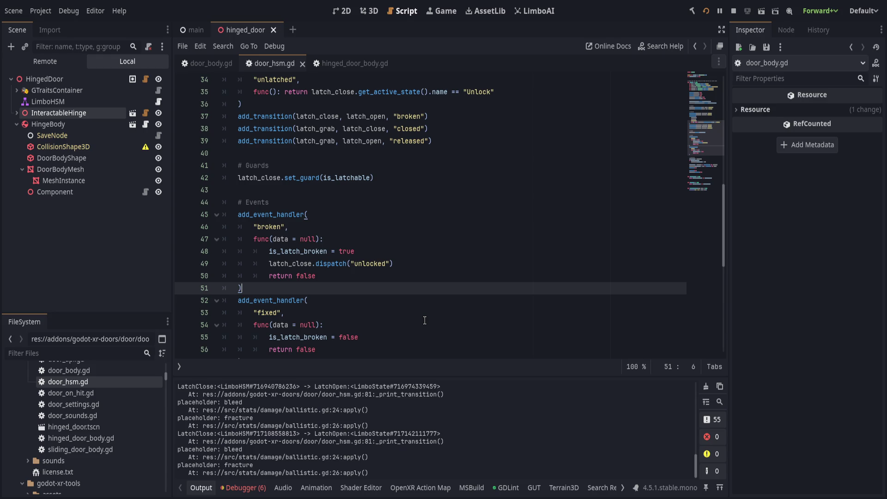
# - In door_body.gd, add print_debug("latch opened") as the first line of _on_latch_opened
pyautogui.click(196, 65)
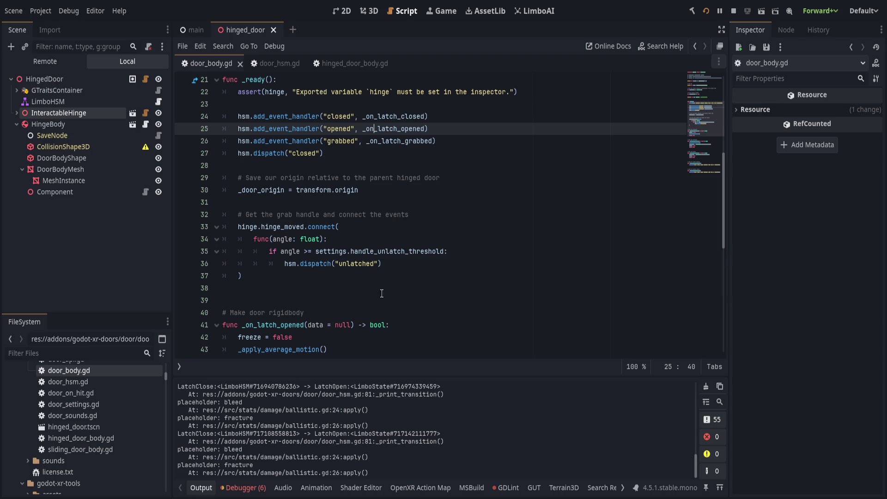
pyautogui.scroll(-2, 382, 294)
pyautogui.click(429, 251)
pyautogui.press('Return')
pyautogui.write('p')
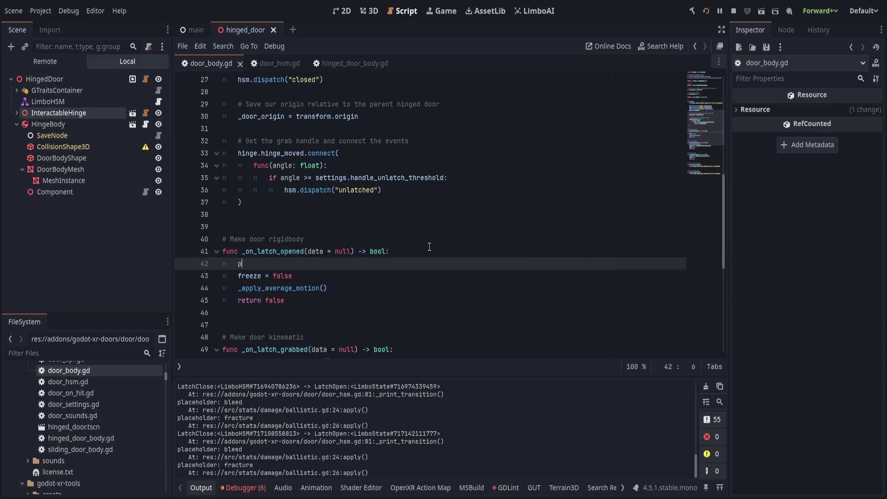
pyautogui.write('rint("latch')
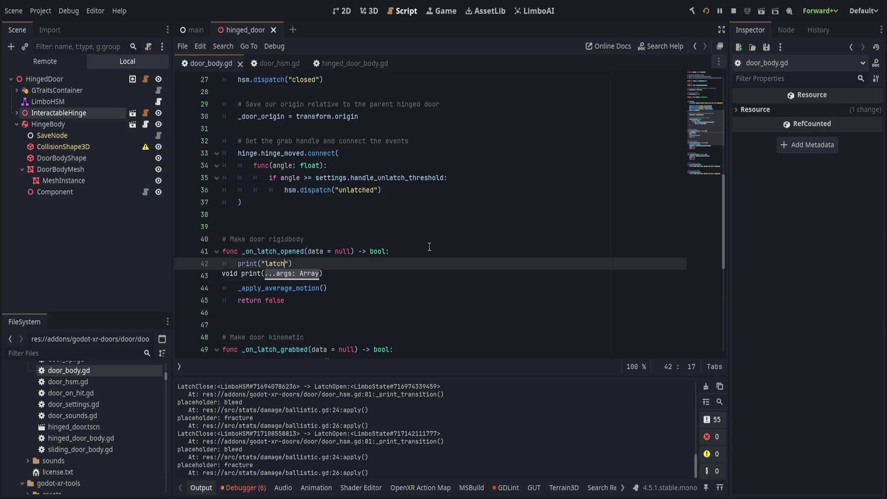
pyautogui.press('Left')
pyautogui.write('_')
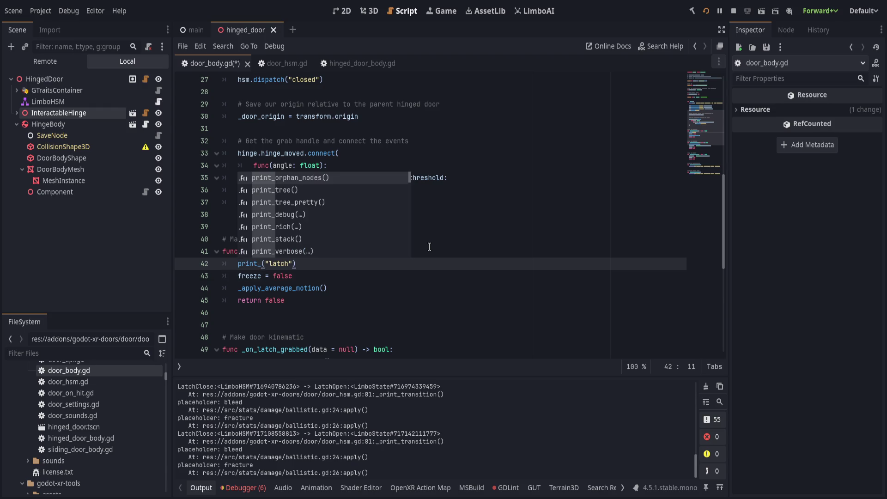
pyautogui.write('debug')
pyautogui.press('End')
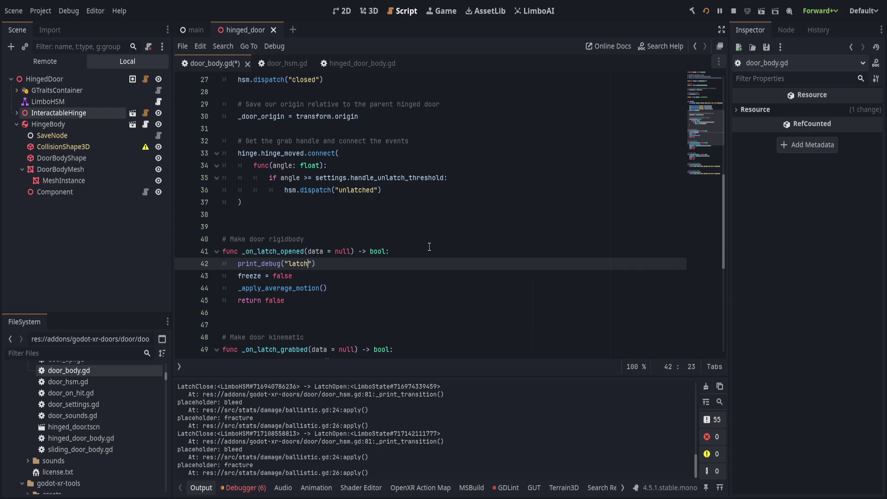
pyautogui.write('opened')
# - Paste the debug line into _on_latch_grabbed and change its message to "latch grabbed"
pyautogui.scroll(-3, 360, 267)
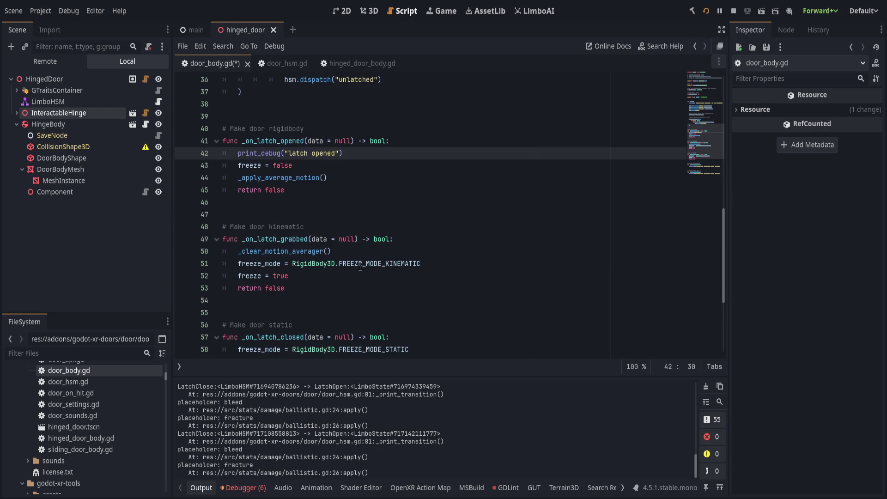
pyautogui.click(359, 250)
pyautogui.write('print_debug("latch opened")')
pyautogui.hotkey('ctrl', 'Left')
pyautogui.hotkey('ctrl', 'shift', 'Right')
pyautogui.write('gra')
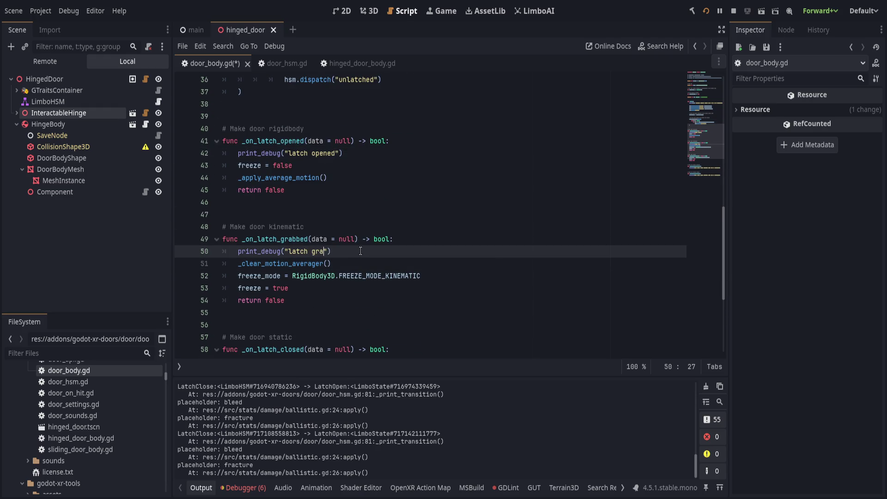
pyautogui.write('n')
pyautogui.scroll(-2, 374, 251)
pyautogui.press('BackSpace')
pyautogui.press('BackSpace')
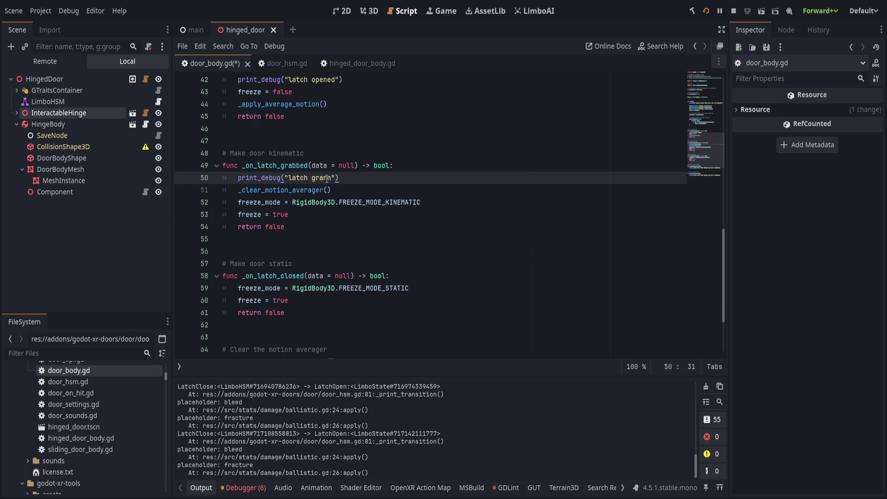
pyautogui.write('v')
pyautogui.press('BackSpace')
pyautogui.write('bbe')
pyautogui.write('d')
# - Paste the debug line into _on_latch_closed with the message "latch closed"
pyautogui.click(441, 286)
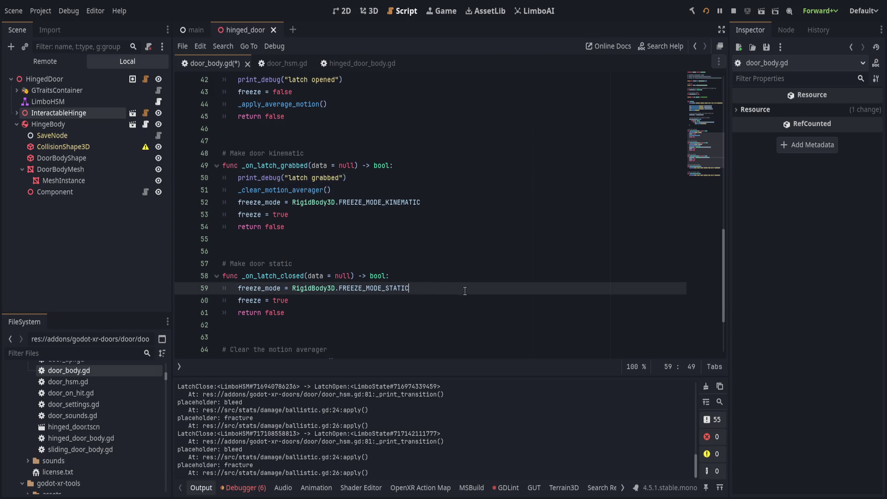
pyautogui.write('print_debug("latch opened")')
pyautogui.doubleClick(317, 289)
pyautogui.write('closed')
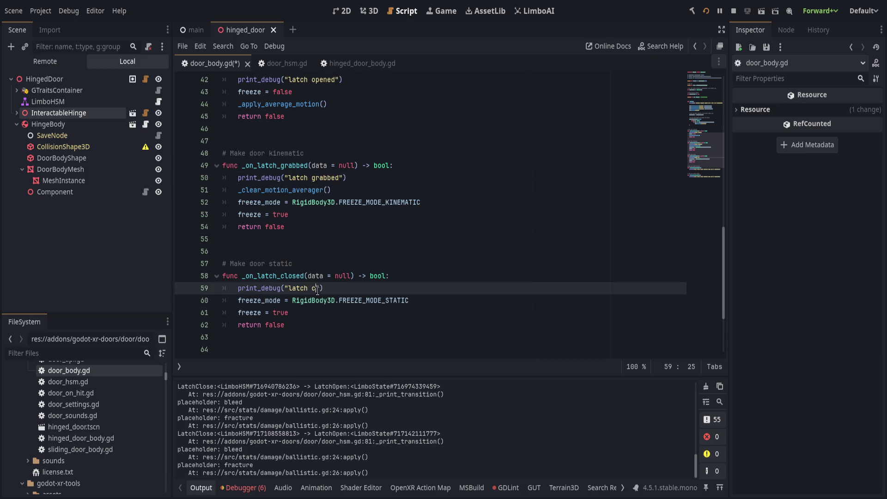
# - Save the script, restart the game via the in-game console command 'restart', and return to the editor
pyautogui.hotkey('ctrl', 's')
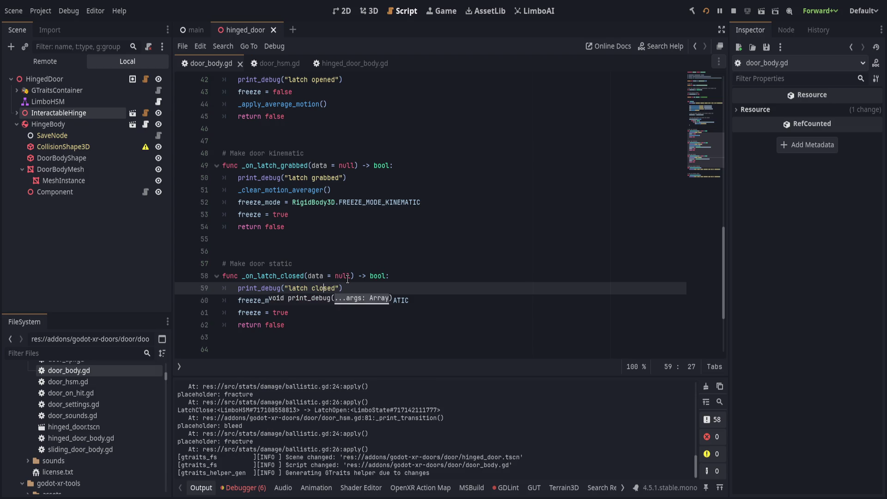
pyautogui.press('`')
pyautogui.write('restart')
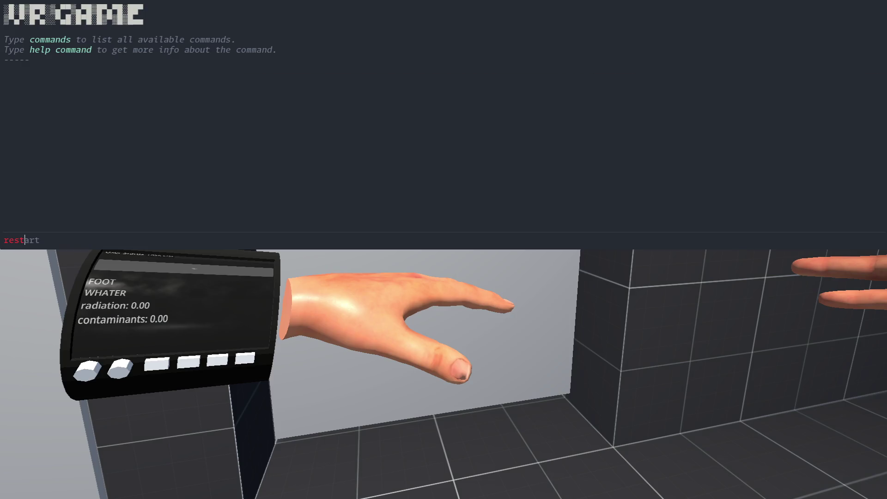
pyautogui.press('Return')
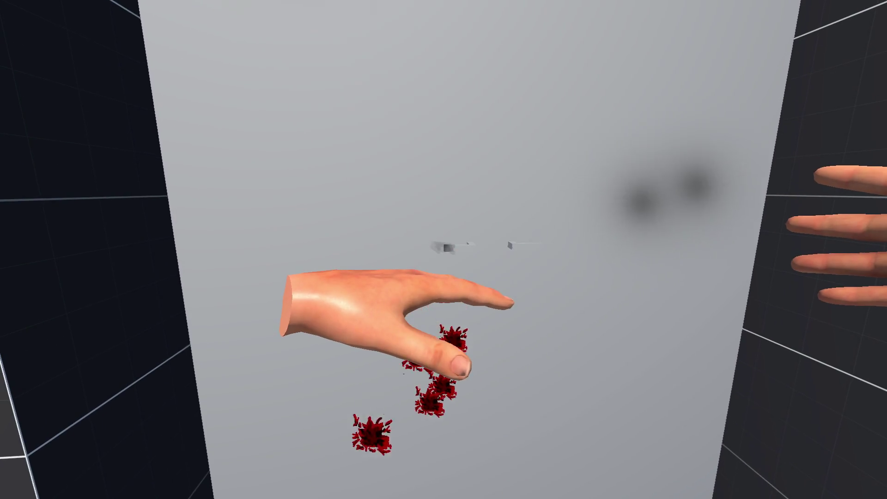
pyautogui.press('F8')
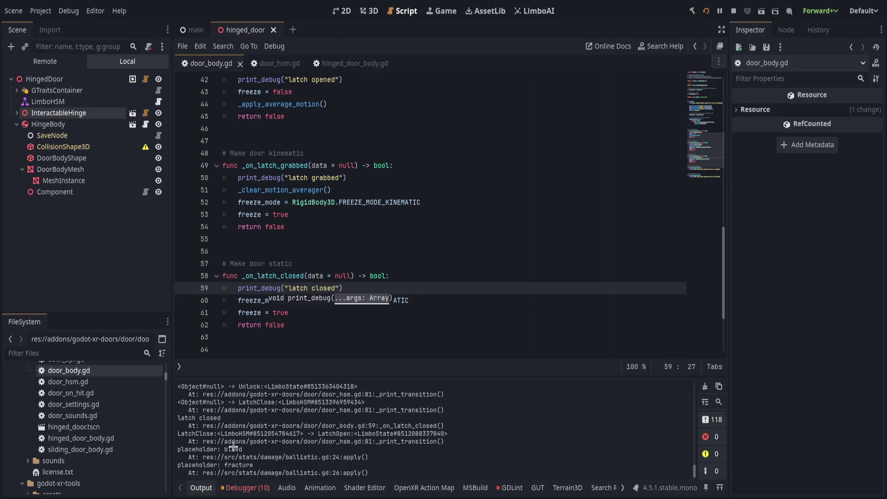
# - Mark the latest transition and fracture log lines, clear the Output log, and scroll door_body.gd back up
pyautogui.moveTo(270, 433); pyautogui.dragTo(374, 434)
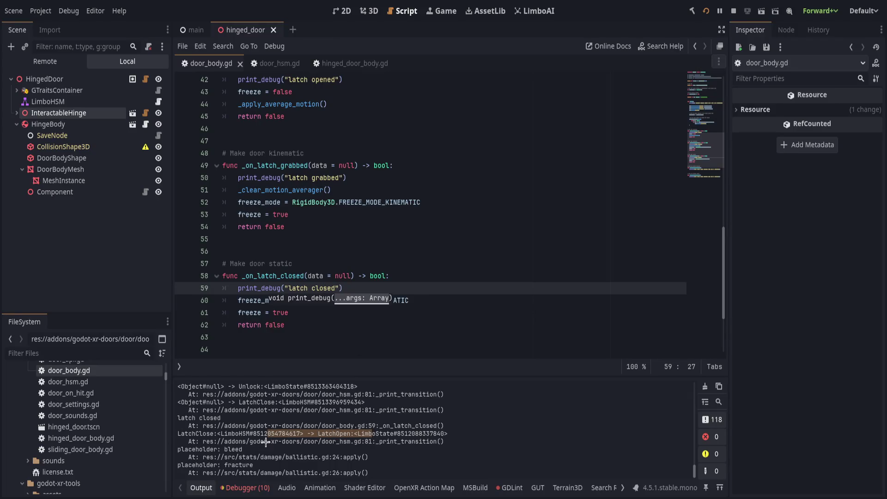
pyautogui.moveTo(204, 441); pyautogui.dragTo(260, 473)
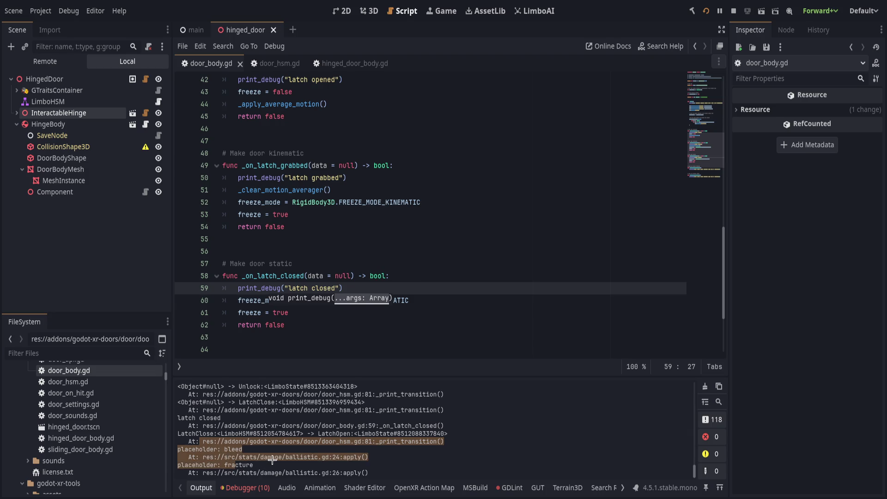
pyautogui.click(705, 386)
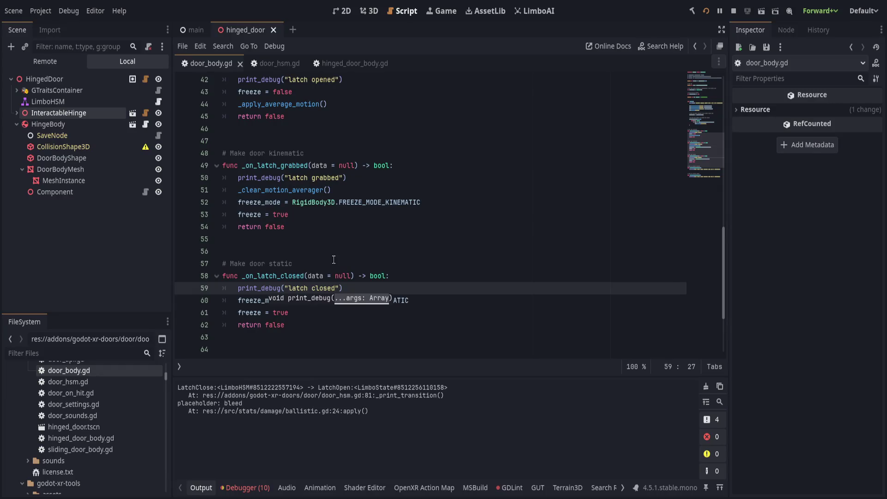
pyautogui.click(429, 202)
pyautogui.scroll(10, 421, 229)
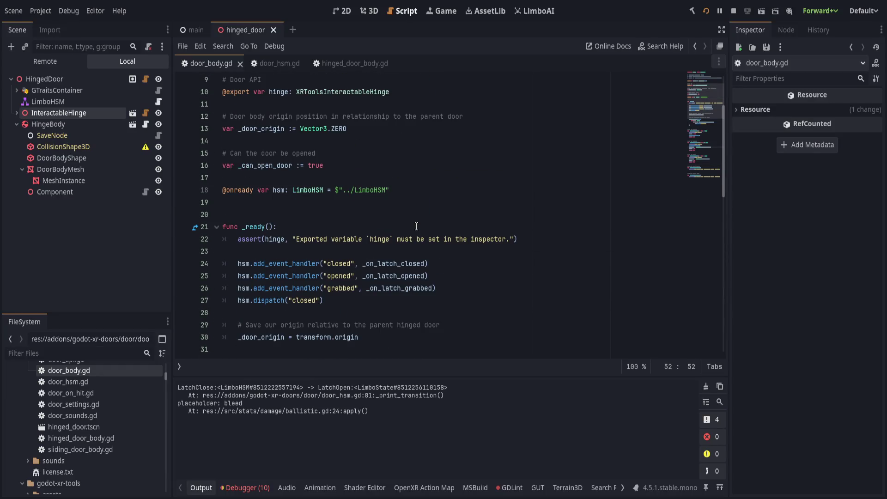